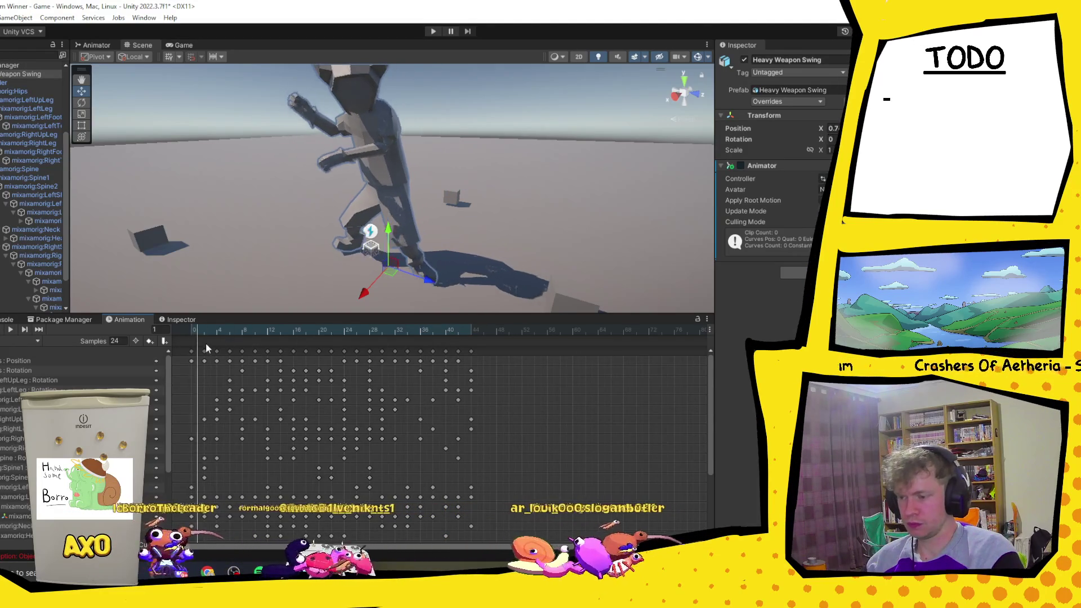
- Scrub the Heavy Weapon Swing animation to an early frame, then switch to the Blender character file
mouse_move(187, 351)
left_mouse_down()
mouse_move(498, 389)
mouse_move(204, 390)
mouse_move(205, 381)
mouse_move(537, 385)
mouse_move(185, 377)
left_mouse_up()
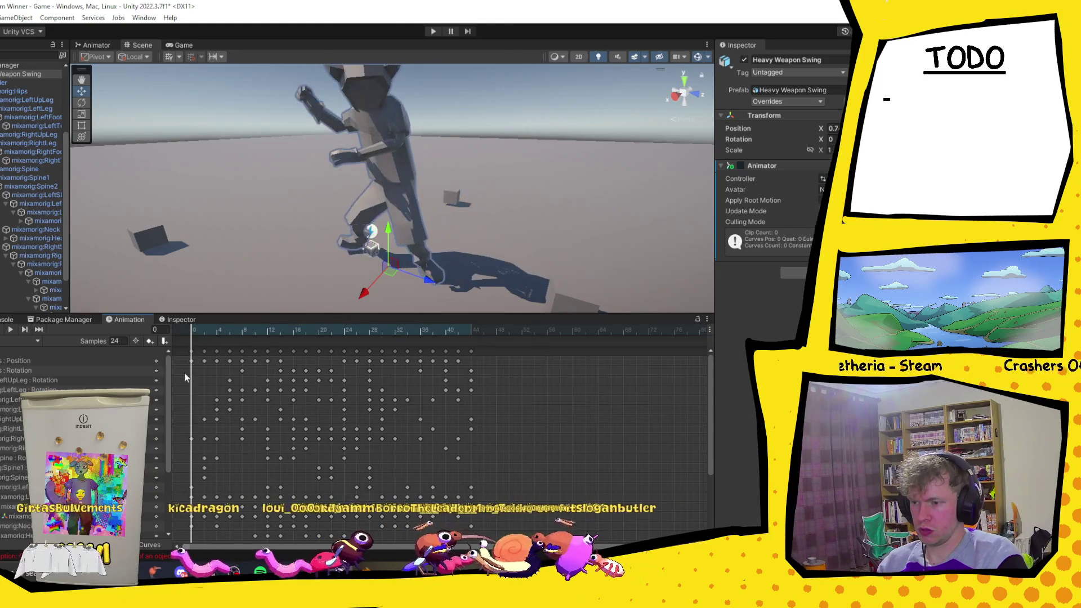
key("alt+Tab")
mouse_move(439, 242)
middle_mouse_down()
mouse_move(507, 271)
mouse_move(464, 230)
middle_mouse_up()
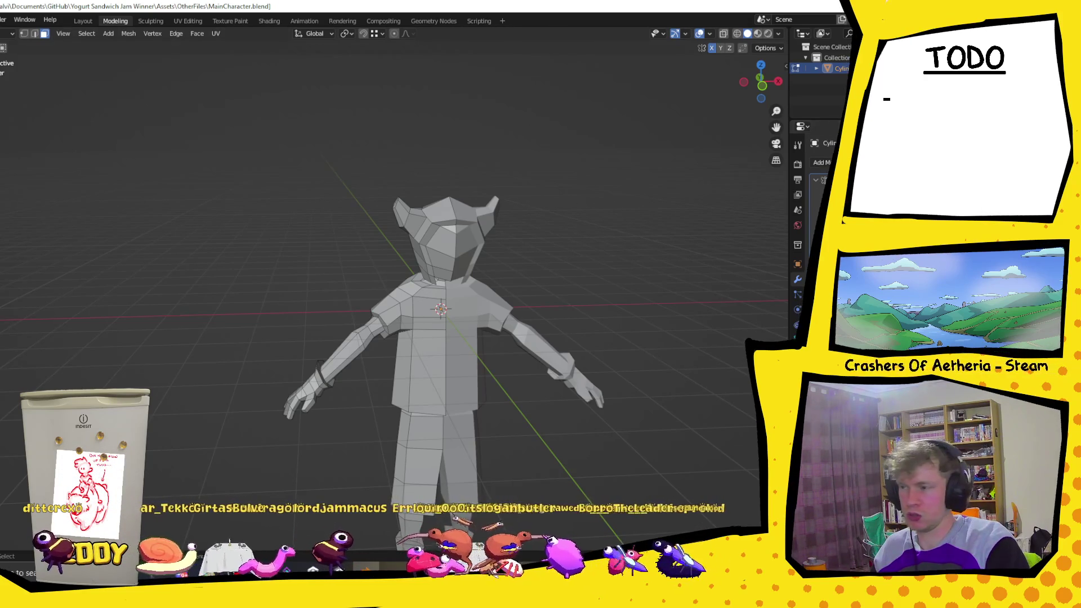
- Leave Edit Mode so the whole character is one selected object, and check it from the side
key("Tab")
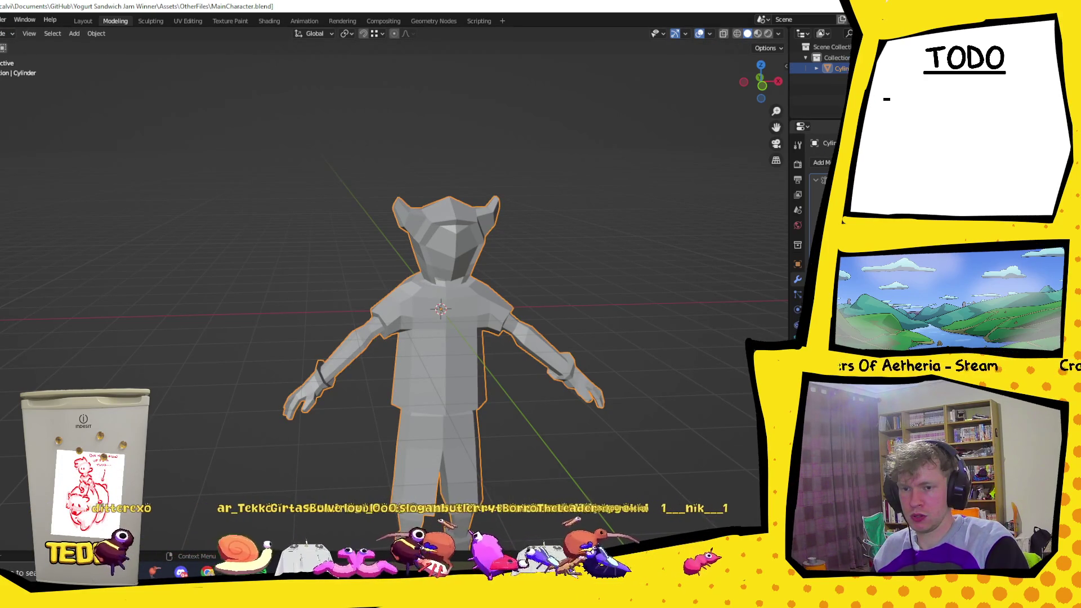
middle_click_drag(440, 308, 591, 318)
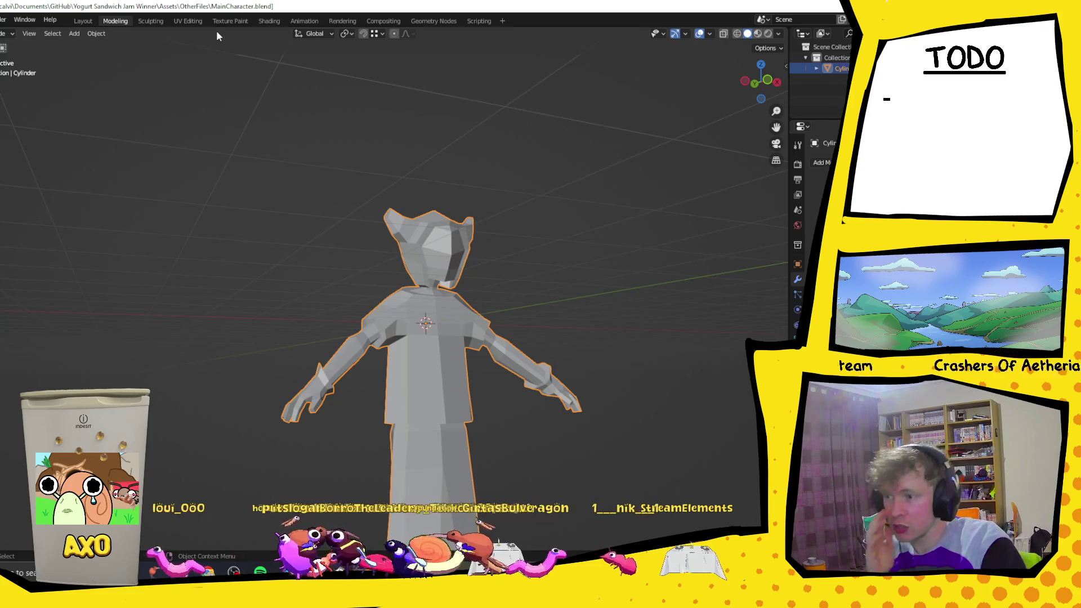
- Glance at the UV Editing workspace, return to Modeling, browse the UV menu and select all mesh faces
left_click(186, 22)
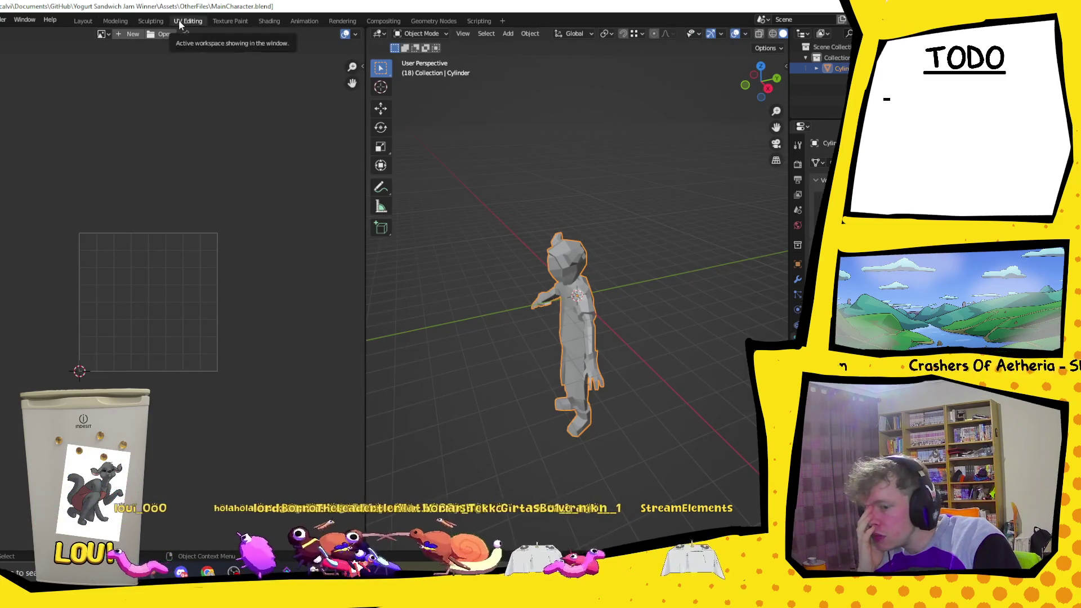
left_click(116, 21)
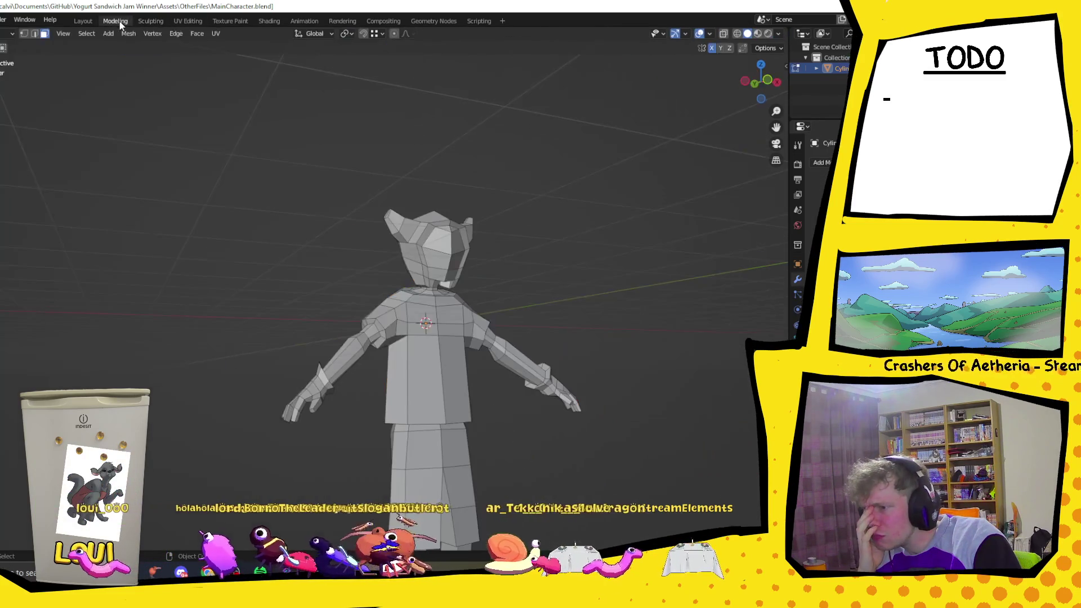
left_click(215, 33)
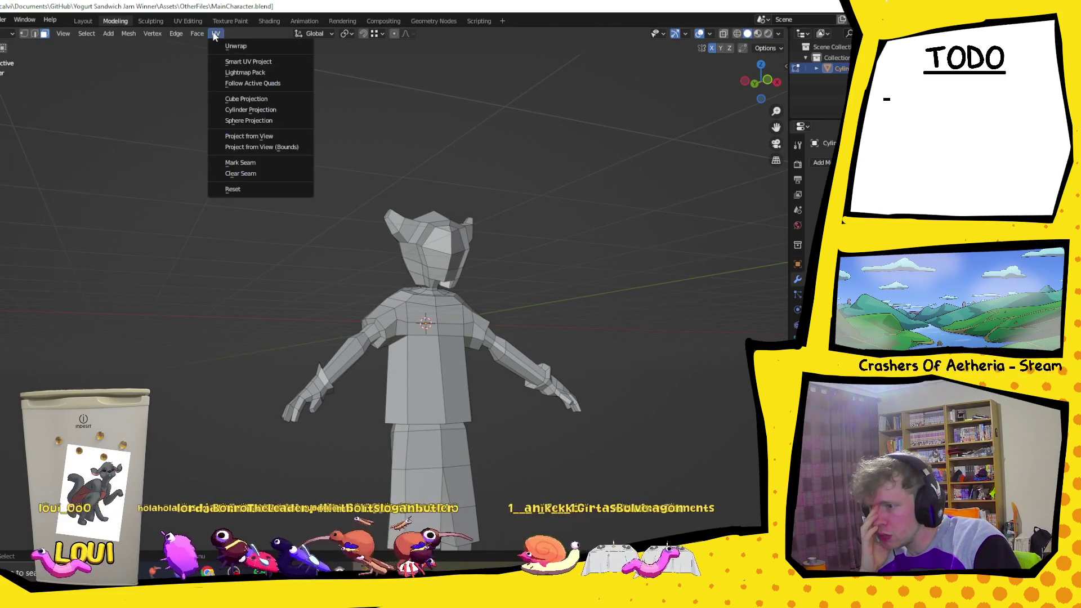
left_click(254, 135)
middle_click_drag(384, 306, 400, 309)
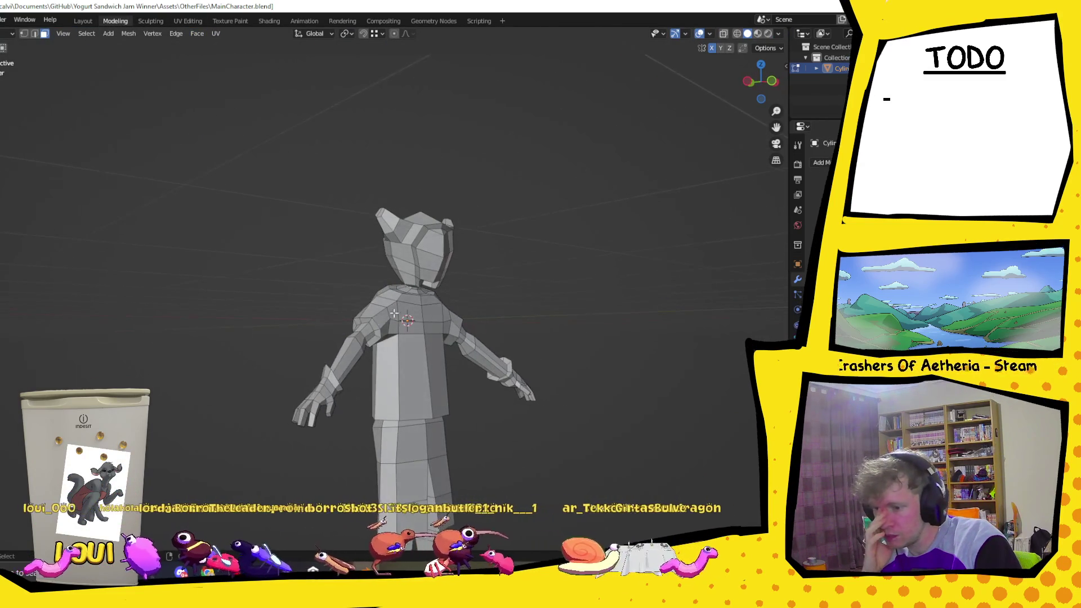
key("l")
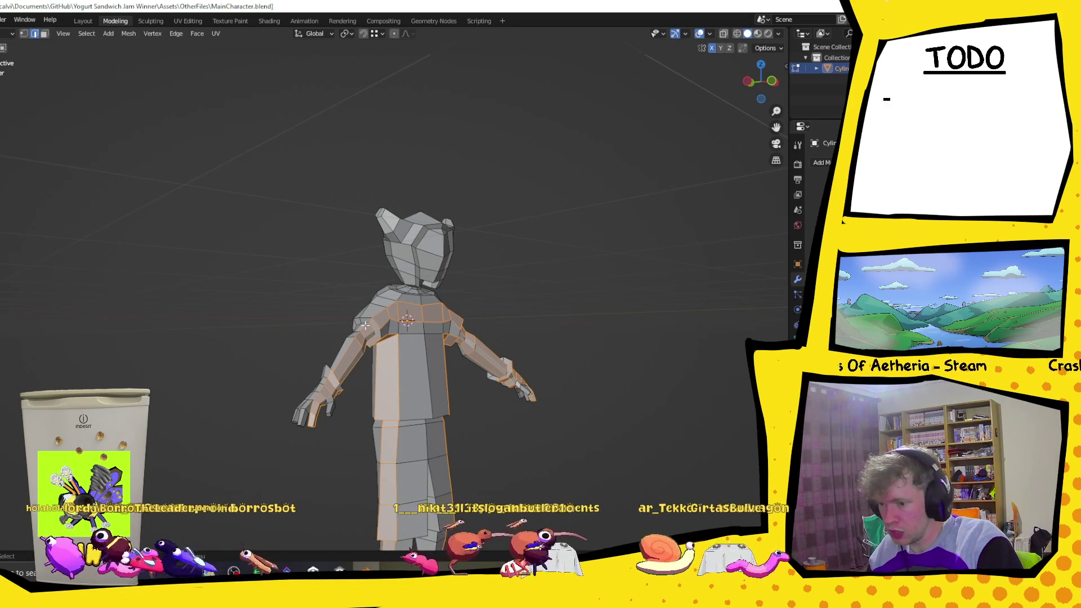
- Switch to edge selection and mark the wrist edge loop as a UV seam
key("2")
left_click(371, 325)
right_click(372, 332)
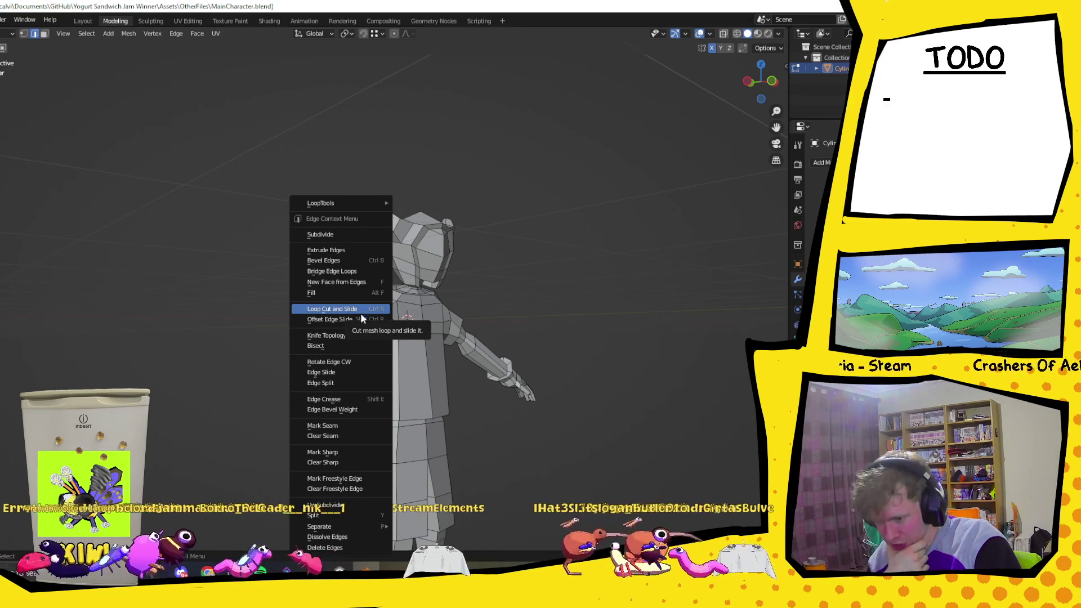
scroll(479, 379, "up", 1)
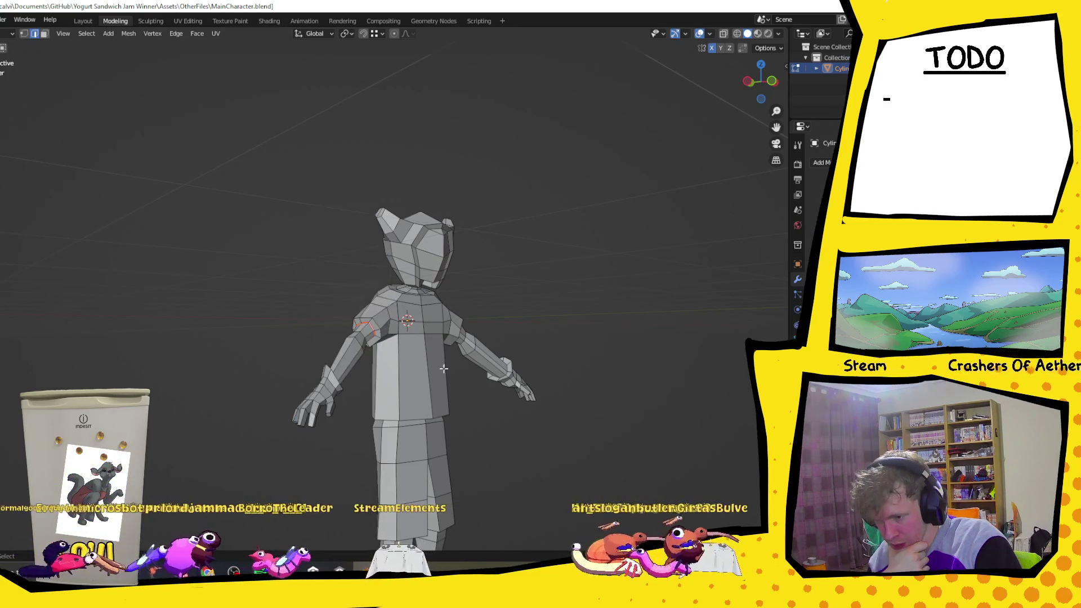
scroll(479, 380, "up", 1)
scroll(479, 379, "up", 2)
middle_click_drag(479, 379, 298, 428)
scroll(297, 428, "up", 2)
right_click(298, 425)
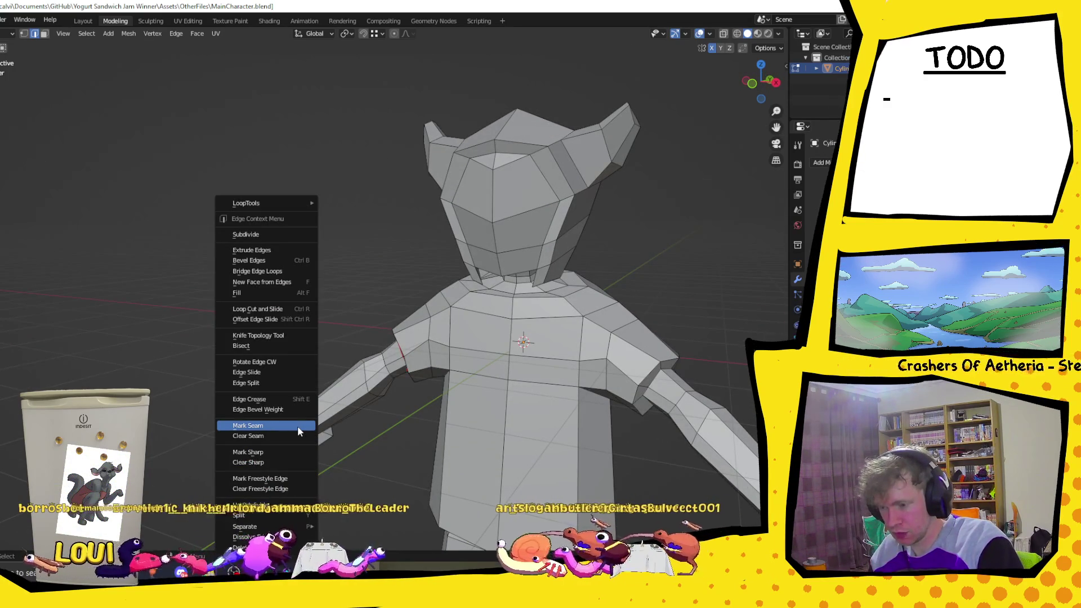
left_click(297, 426)
scroll(297, 426, "down", 2)
- Mark the shoulder edge loop as a UV seam and inspect it from several angles
mouse_move(298, 426)
middle_mouse_down()
mouse_move(338, 422)
mouse_move(304, 423)
middle_mouse_up()
middle_click_drag(457, 319, 426, 313)
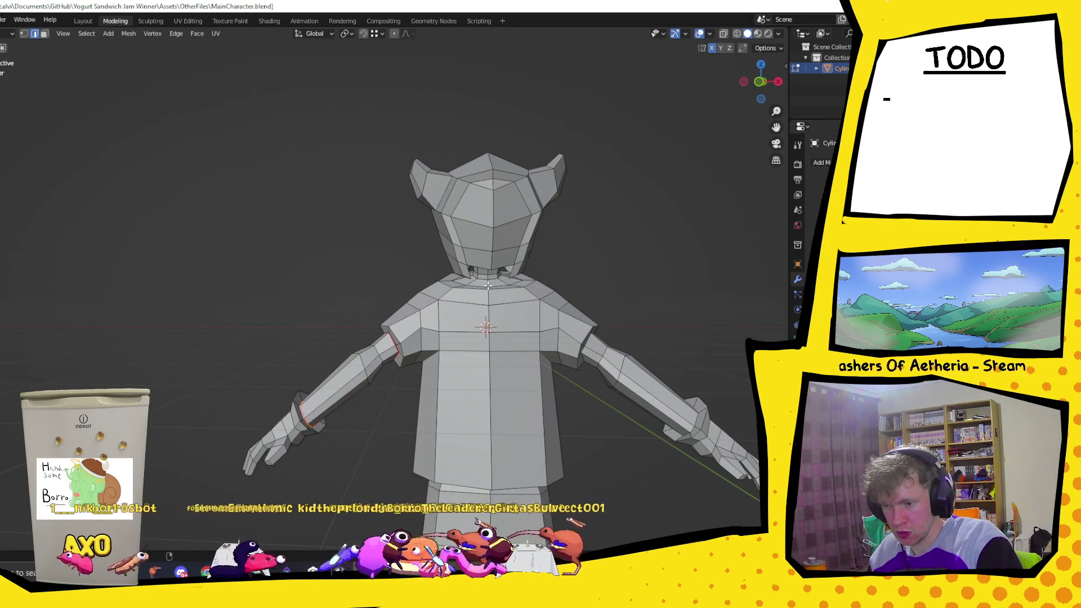
mouse_move(489, 288)
middle_mouse_down()
mouse_move(445, 338)
mouse_move(498, 266)
mouse_move(448, 355)
mouse_move(396, 390)
mouse_move(335, 382)
middle_mouse_up()
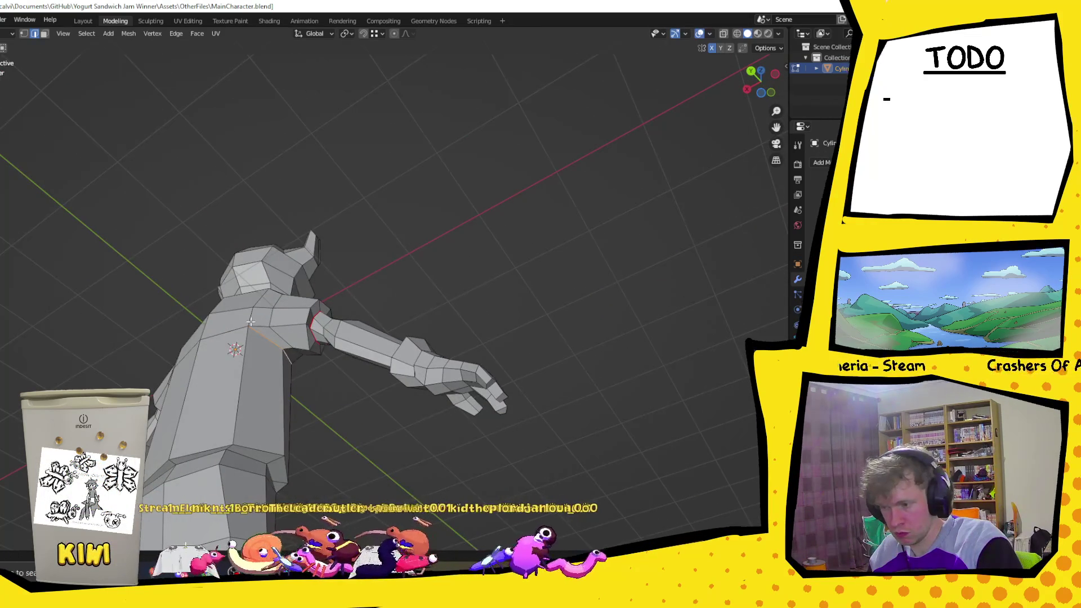
mouse_move(465, 276)
middle_mouse_down()
mouse_move(439, 304)
mouse_move(417, 284)
mouse_move(437, 316)
mouse_move(503, 317)
middle_mouse_up()
right_click(437, 316)
left_click(437, 316)
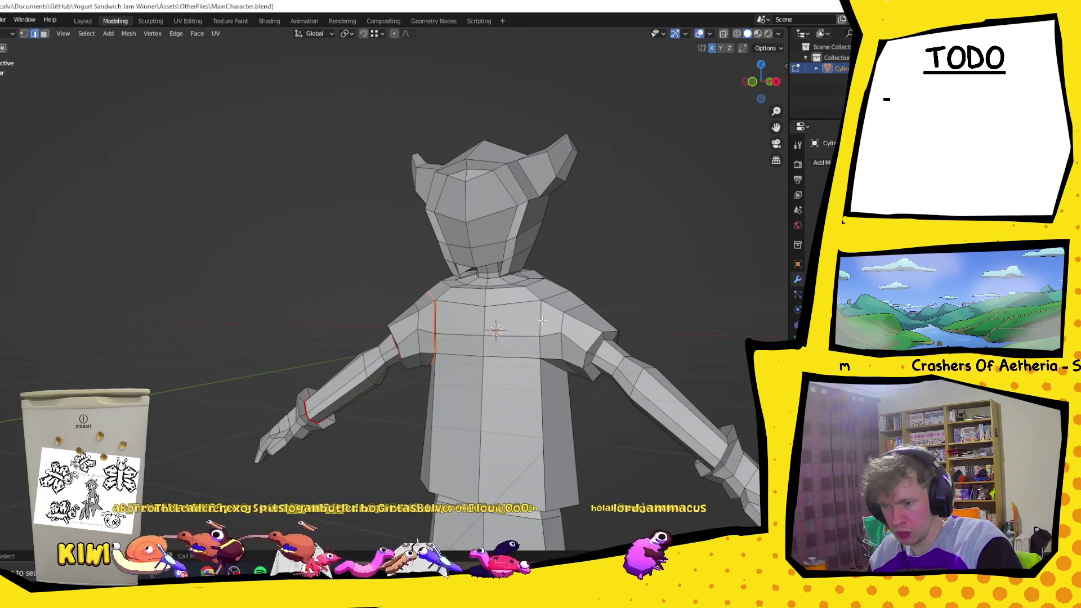
middle_click_drag(539, 327, 253, 251)
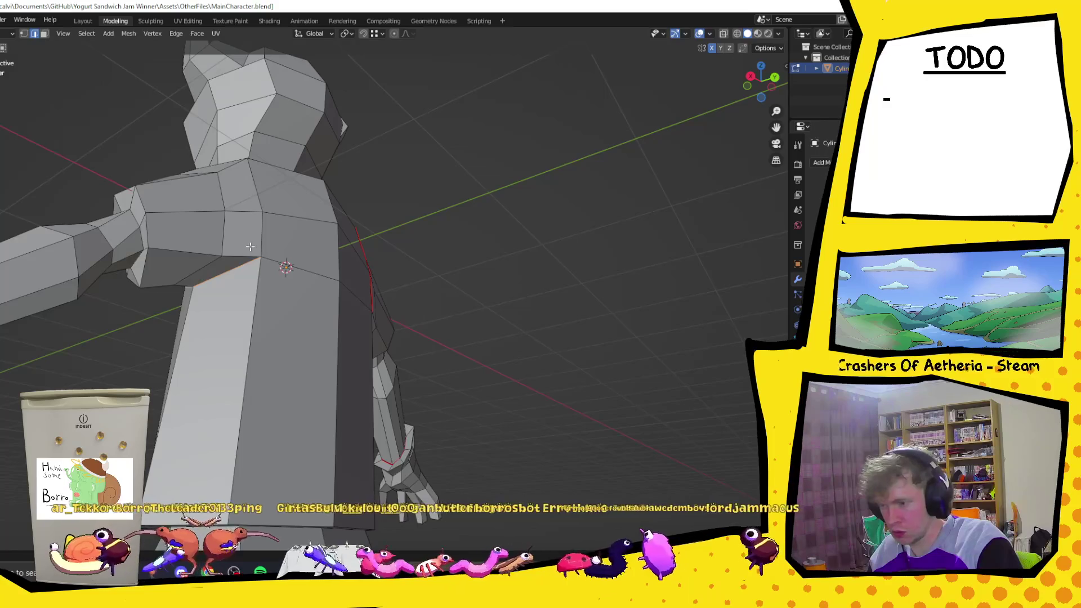
scroll(453, 375, "down", 3)
mouse_move(253, 251)
middle_mouse_down()
mouse_move(454, 374)
mouse_move(579, 352)
middle_mouse_up()
scroll(580, 352, "up", 3)
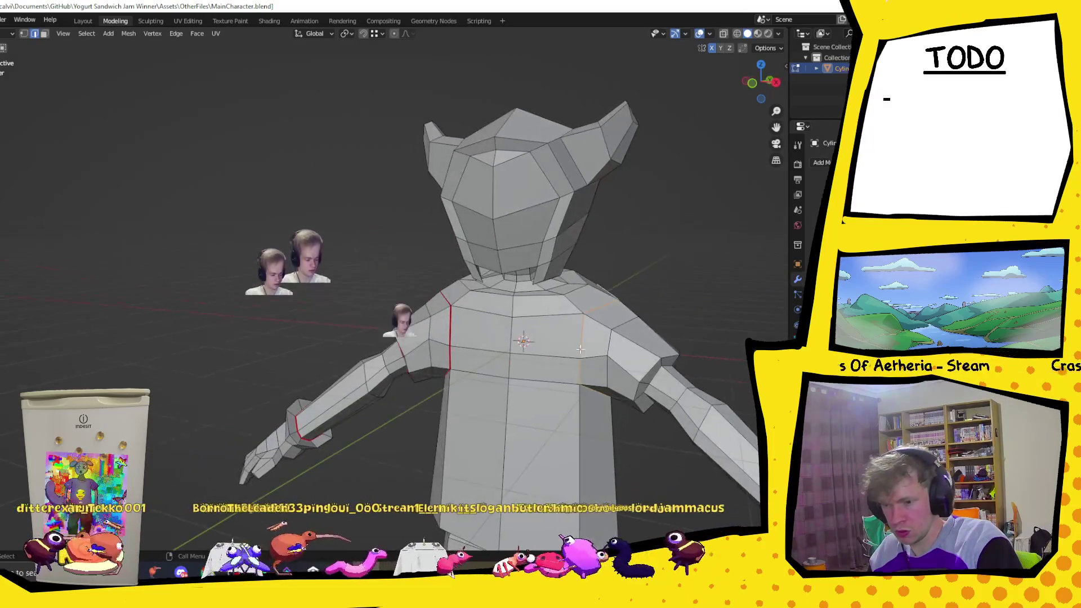
- Mark the other shoulder's edge loops as UV seams
right_click(594, 305)
left_click(593, 305)
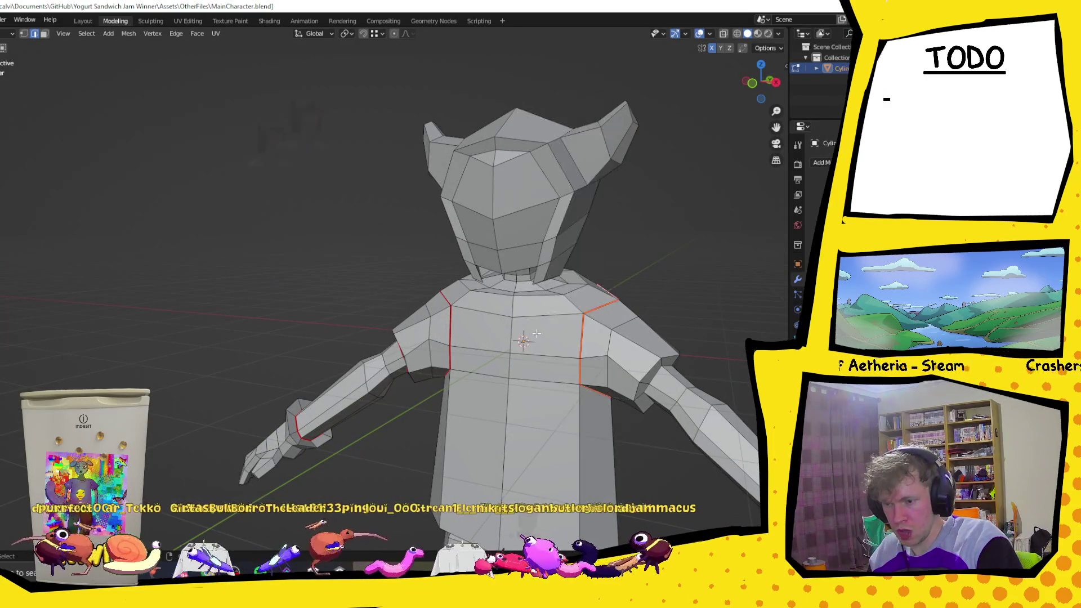
middle_click_drag(560, 328, 523, 313)
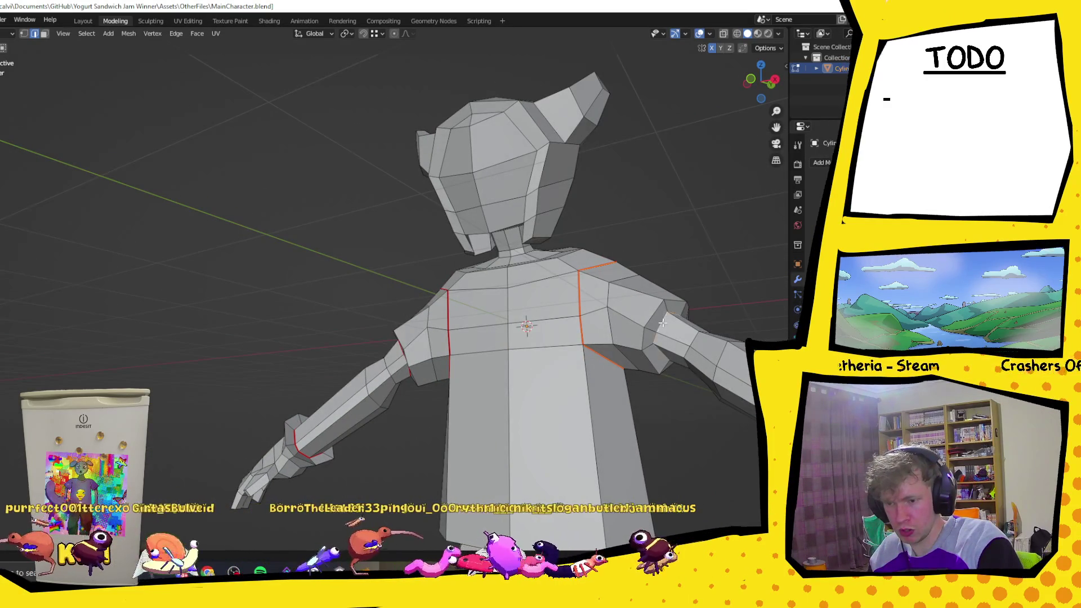
mouse_move(661, 324)
middle_mouse_down()
mouse_move(619, 294)
mouse_move(582, 327)
middle_mouse_up()
key("alt+a")
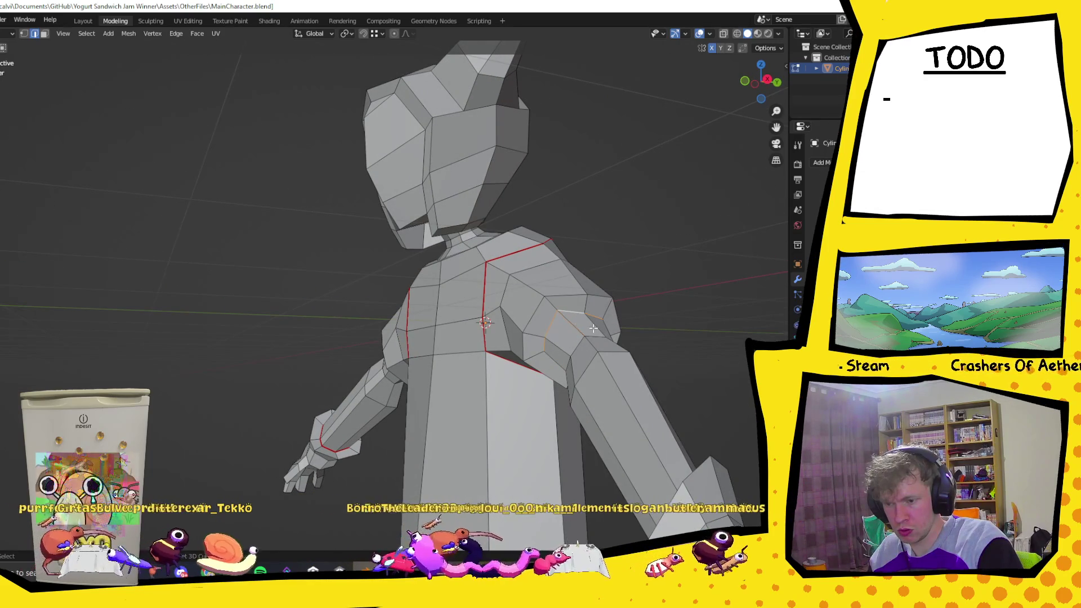
right_click(566, 315)
left_click(563, 311)
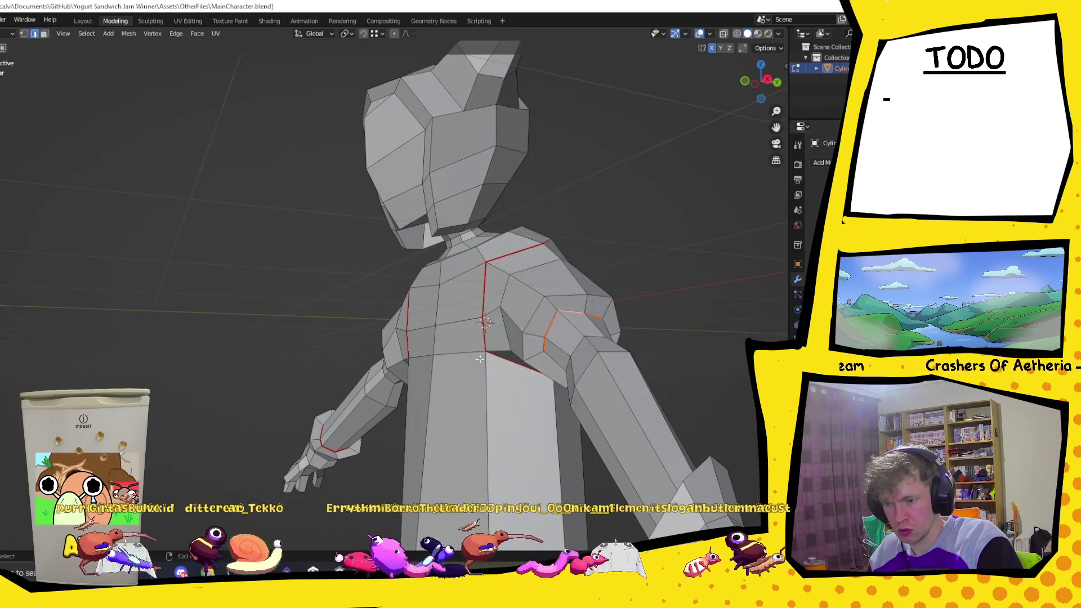
- Mark the sleeve edges as UV seams, viewing the whole character
middle_click_drag(479, 358, 549, 380)
scroll(549, 380, "down", 3)
scroll(615, 406, "down", 4)
mouse_move(616, 405)
middle_mouse_down()
mouse_move(591, 415)
mouse_move(628, 423)
mouse_move(631, 397)
middle_mouse_up()
scroll(631, 397, "up", 3)
scroll(631, 385, "up", 2)
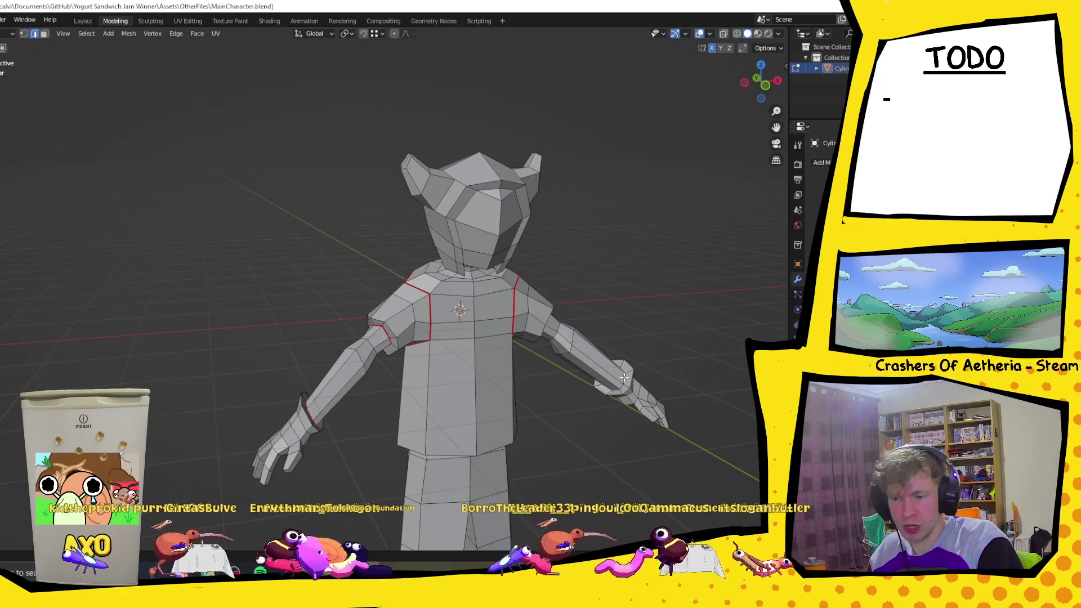
middle_click_drag(625, 377, 643, 380)
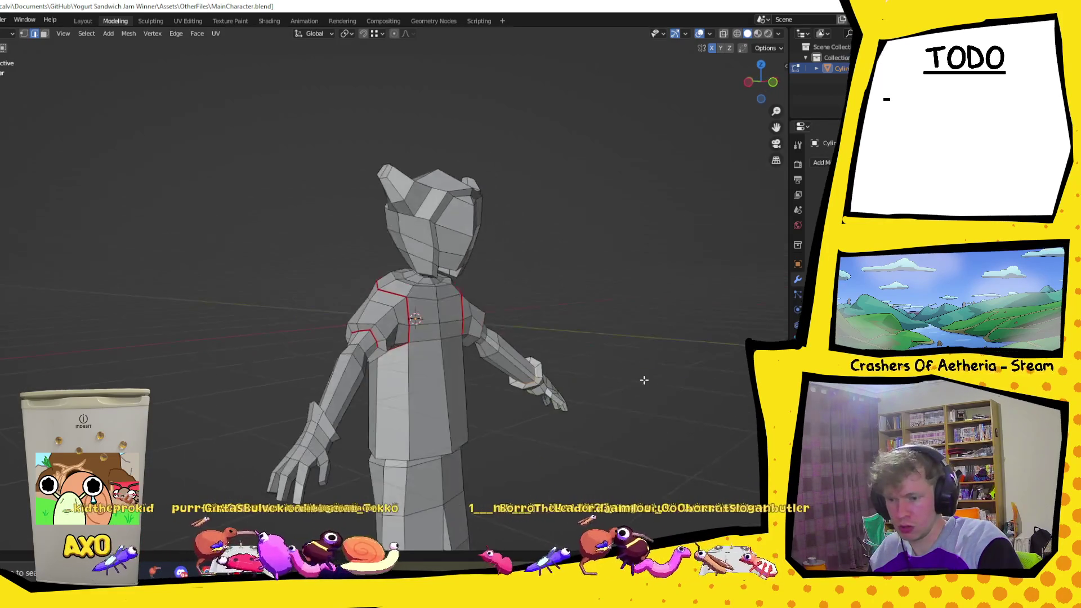
right_click(542, 381)
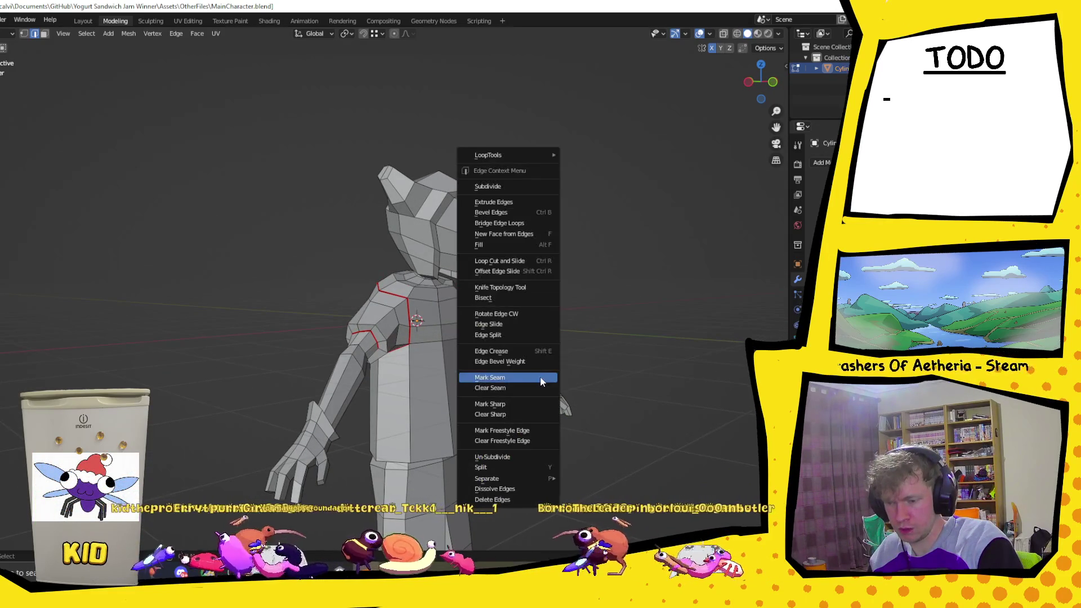
left_click(541, 382)
- Mark the shirt hem edges, then select the vertical edge loop between the legs
mouse_move(542, 382)
middle_mouse_down()
mouse_move(503, 455)
mouse_move(520, 447)
middle_mouse_up()
right_click(440, 425)
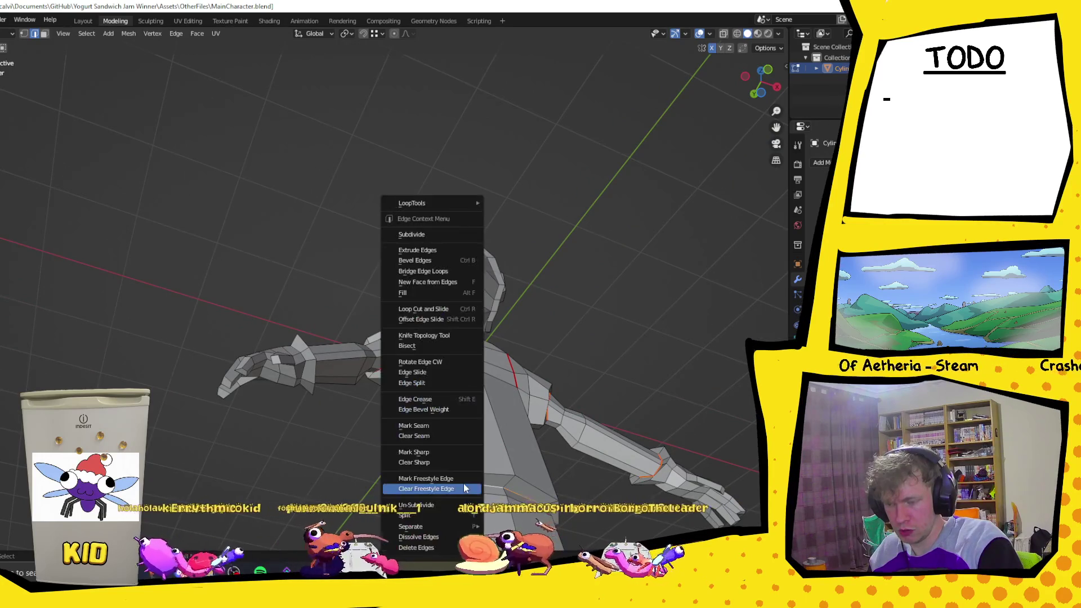
left_click(450, 453)
mouse_move(449, 453)
middle_mouse_down()
mouse_move(500, 382)
mouse_move(533, 479)
mouse_move(482, 452)
middle_mouse_up()
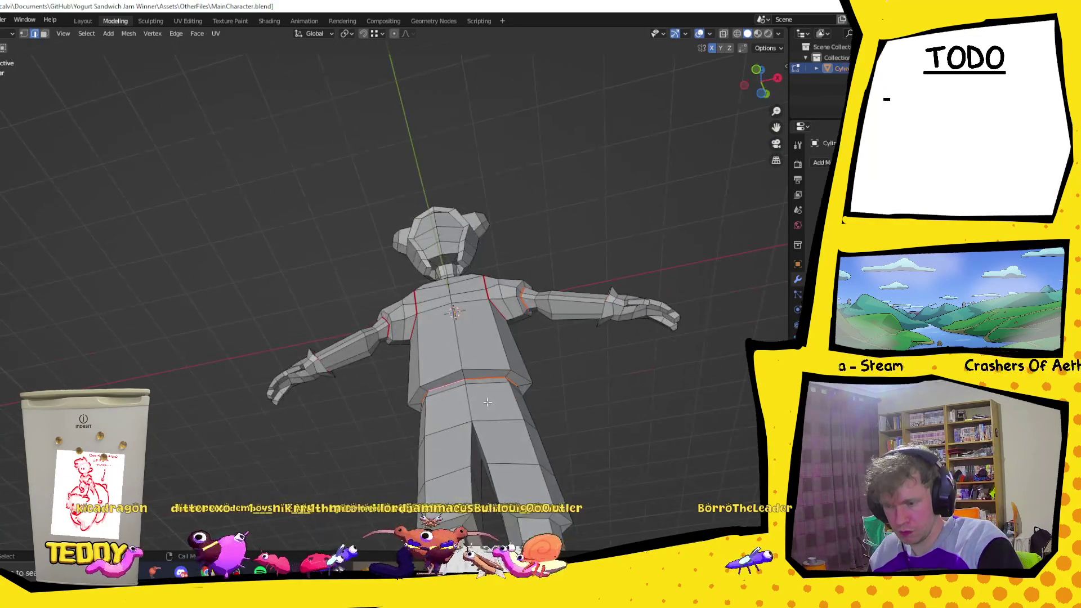
left_click(471, 412, "alt+shift")
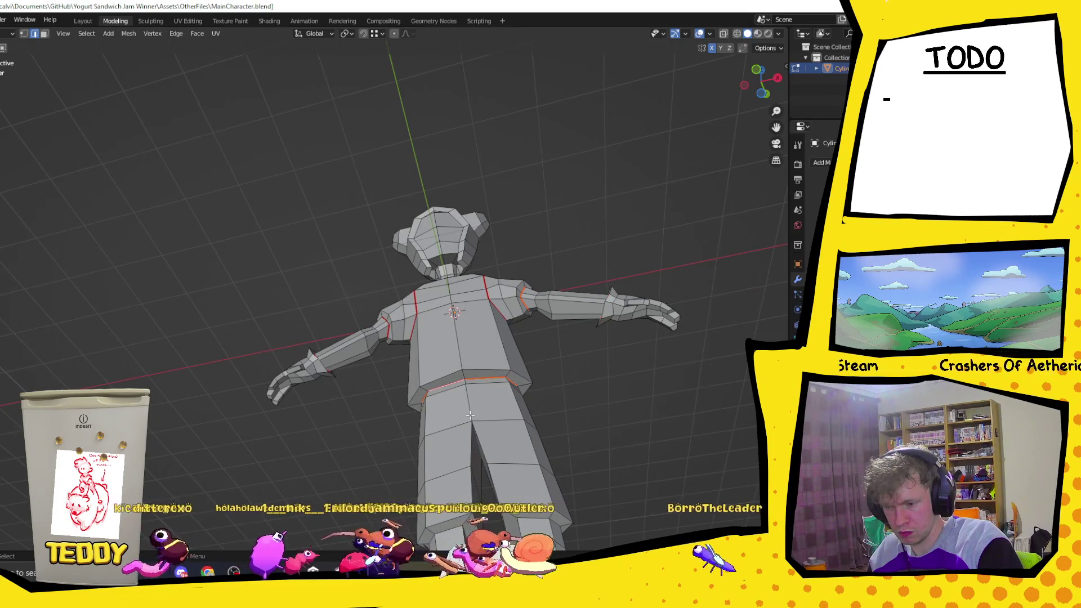
mouse_move(473, 413)
middle_mouse_down()
mouse_move(489, 387)
mouse_move(586, 318)
mouse_move(483, 332)
mouse_move(427, 355)
middle_mouse_up()
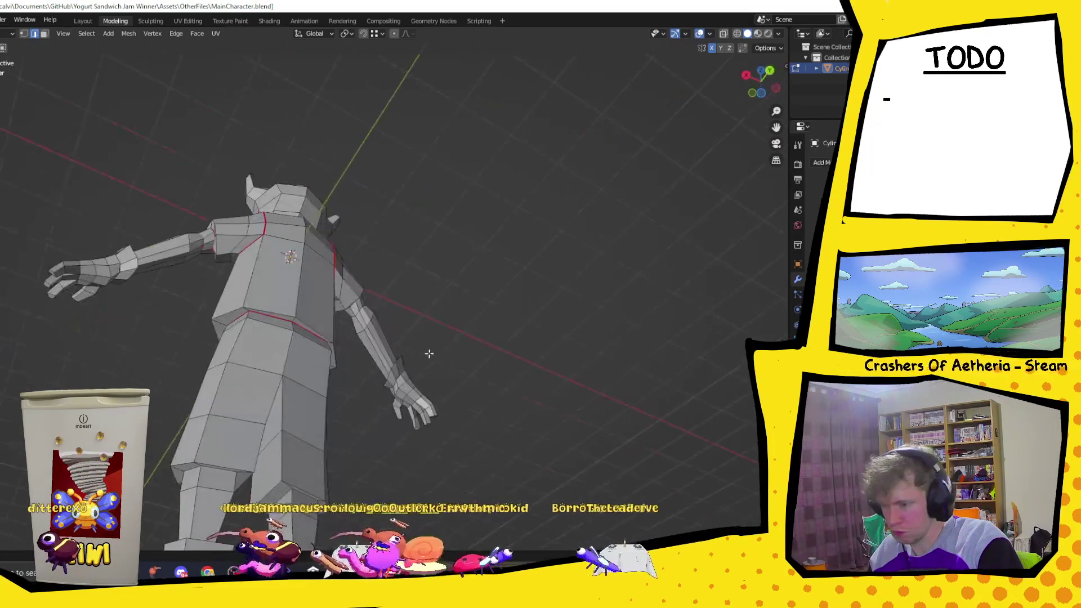
middle_click_drag(287, 335, 453, 403)
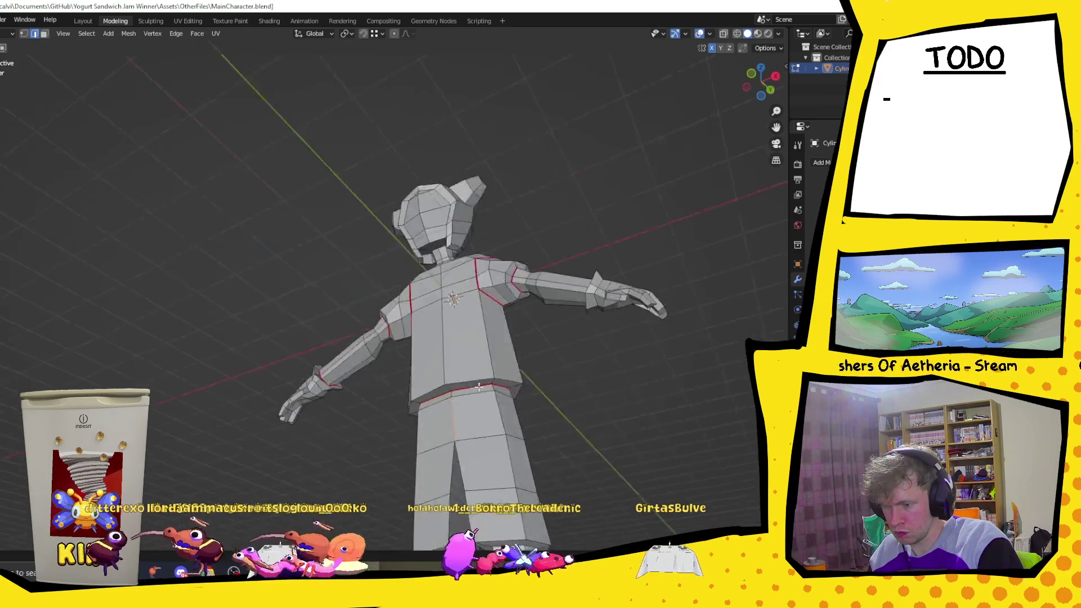
- Mark the vertical leg edges and hip edge as UV seams, then bring the feet into view
right_click(454, 423)
left_click(457, 422)
scroll(466, 447, "down", 3)
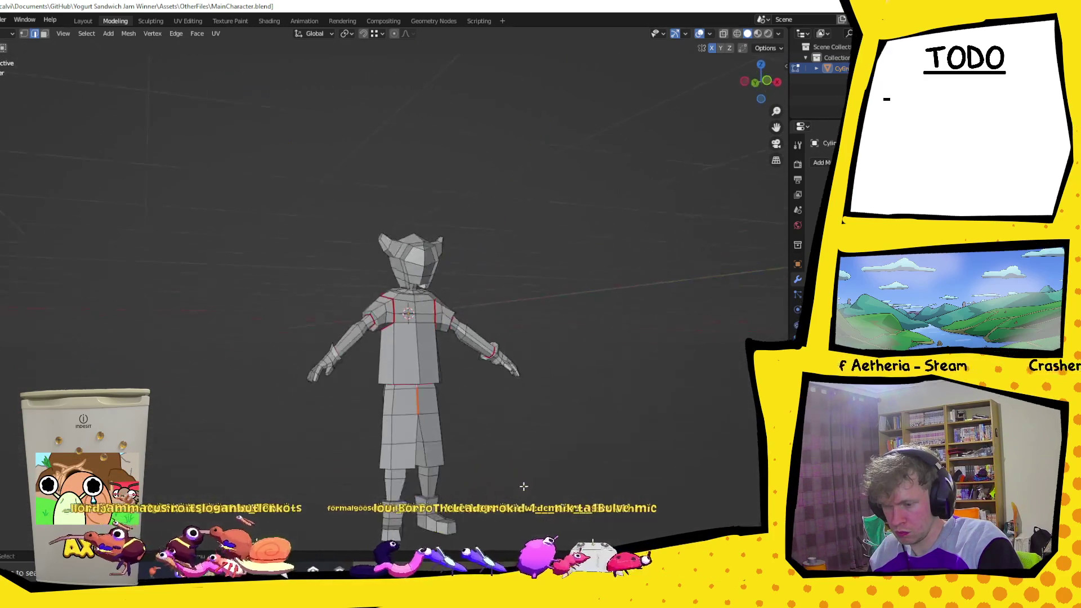
middle_click_drag(467, 447, 419, 409)
left_click(423, 403)
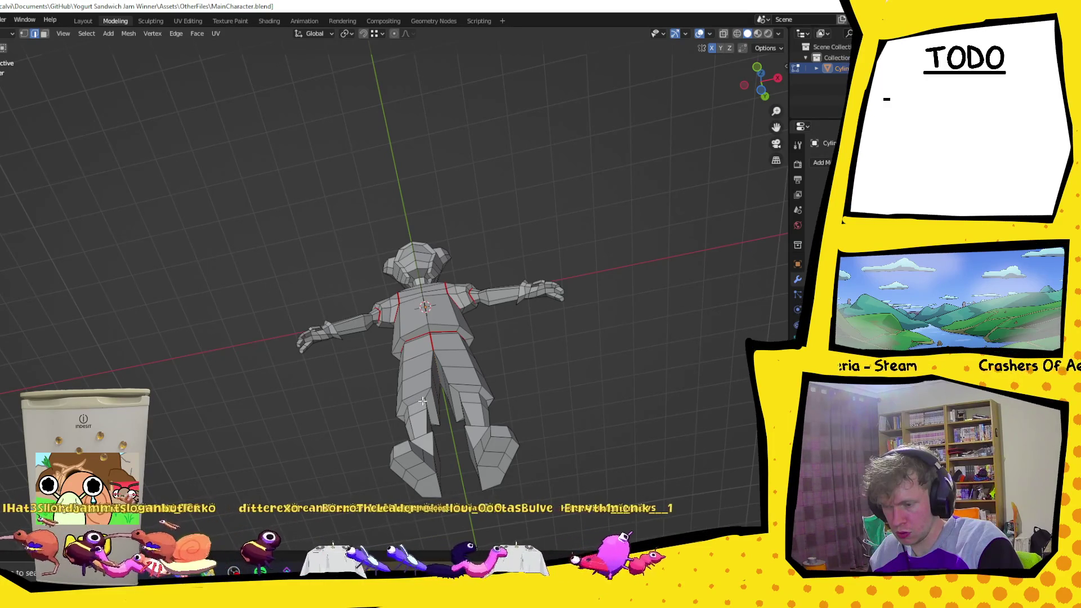
right_click(417, 397)
left_click(416, 398)
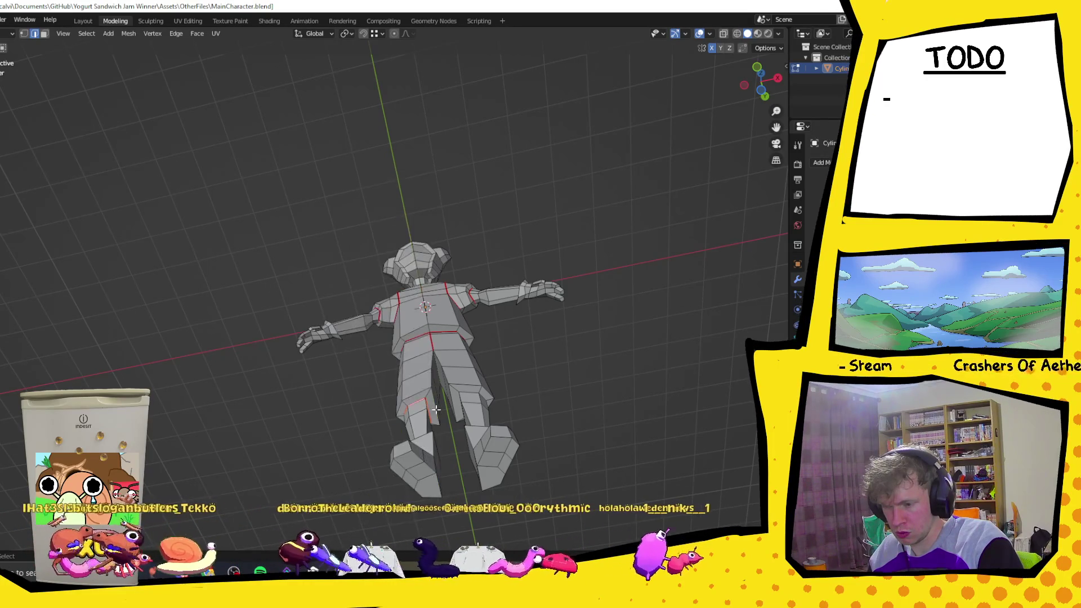
right_click(465, 391)
left_click(465, 391)
middle_click_drag(465, 390, 424, 12)
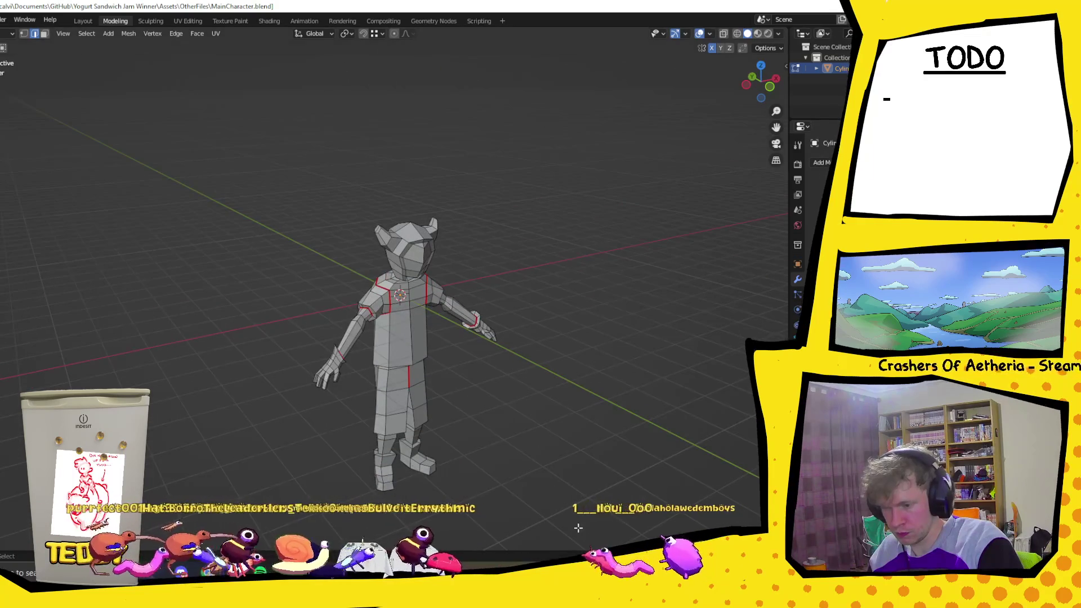
scroll(578, 528, "up", 2)
scroll(578, 528, "up", 2)
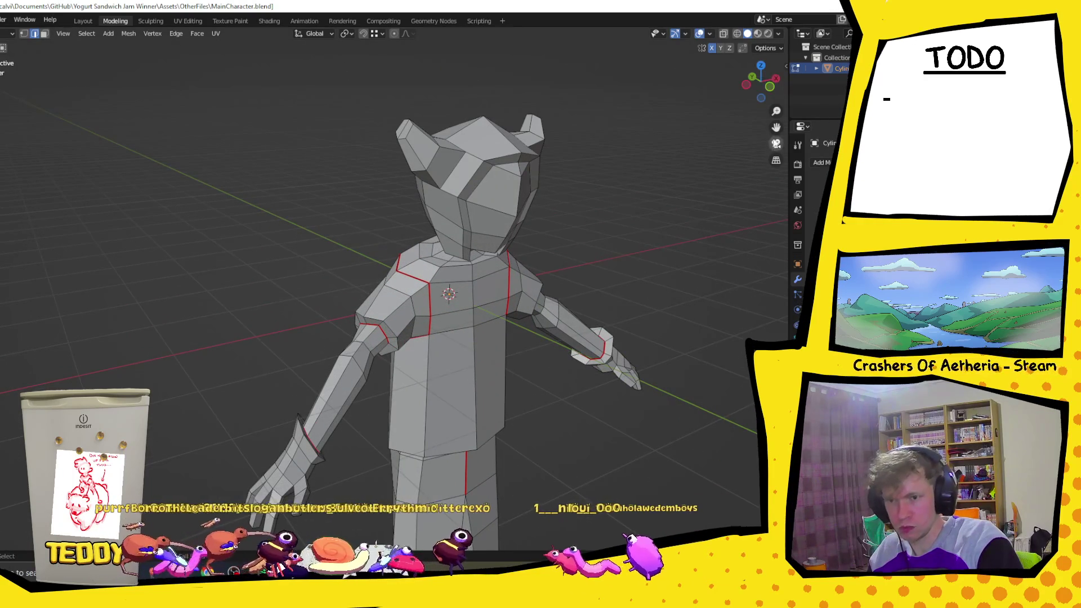
middle_click_drag(448, 380, 448, 50, "shift")
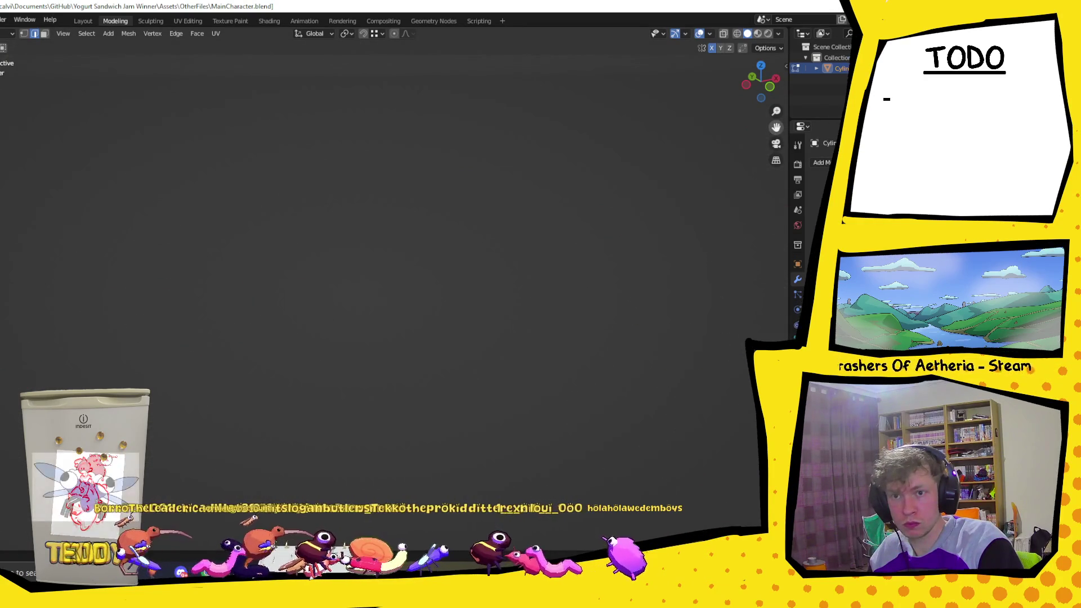
- Mark the left foot edge and the right ankle loop as UV seams
middle_click_drag(449, 254, 448, 322, "shift")
middle_click_drag(641, 9, 642, 127, "shift")
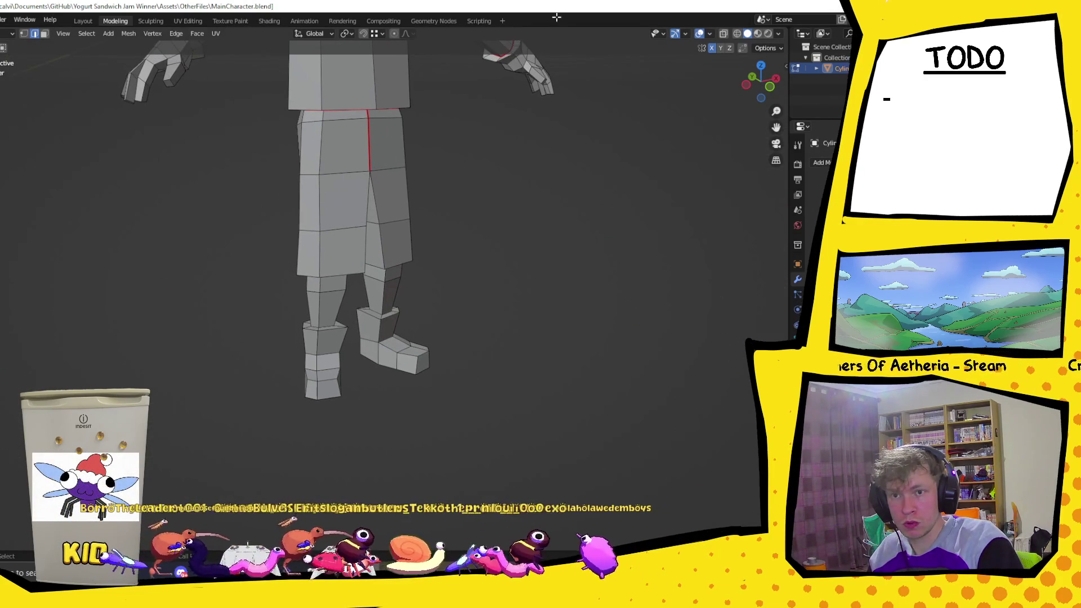
mouse_move(454, 259)
middle_mouse_down("shift")
mouse_move(430, 290)
mouse_move(382, 308)
middle_mouse_up("shift")
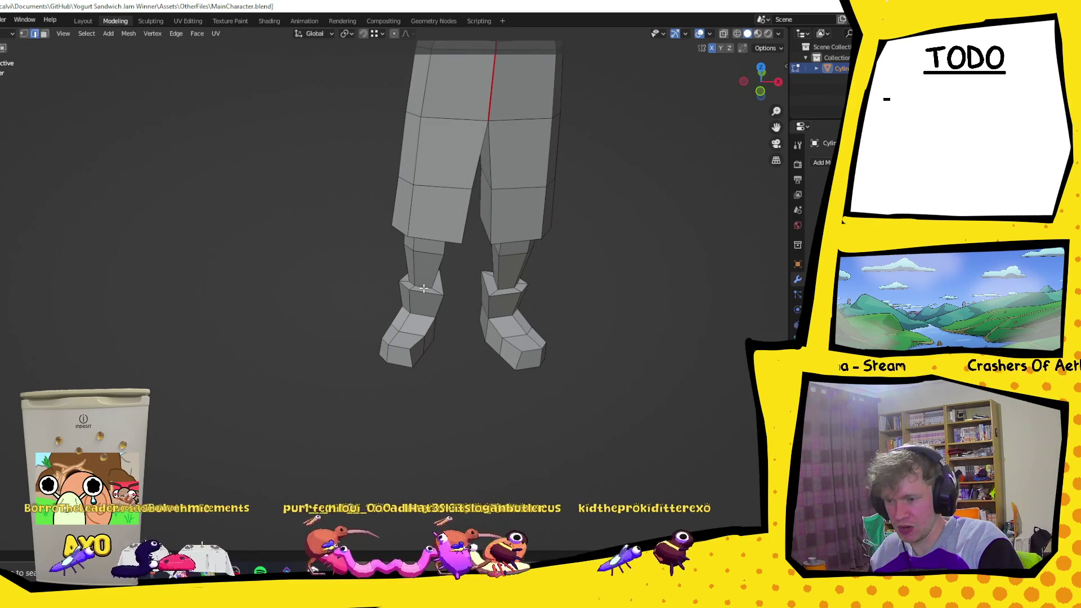
mouse_move(520, 292)
middle_mouse_down()
mouse_move(447, 290)
mouse_move(501, 314)
mouse_move(536, 274)
middle_mouse_up()
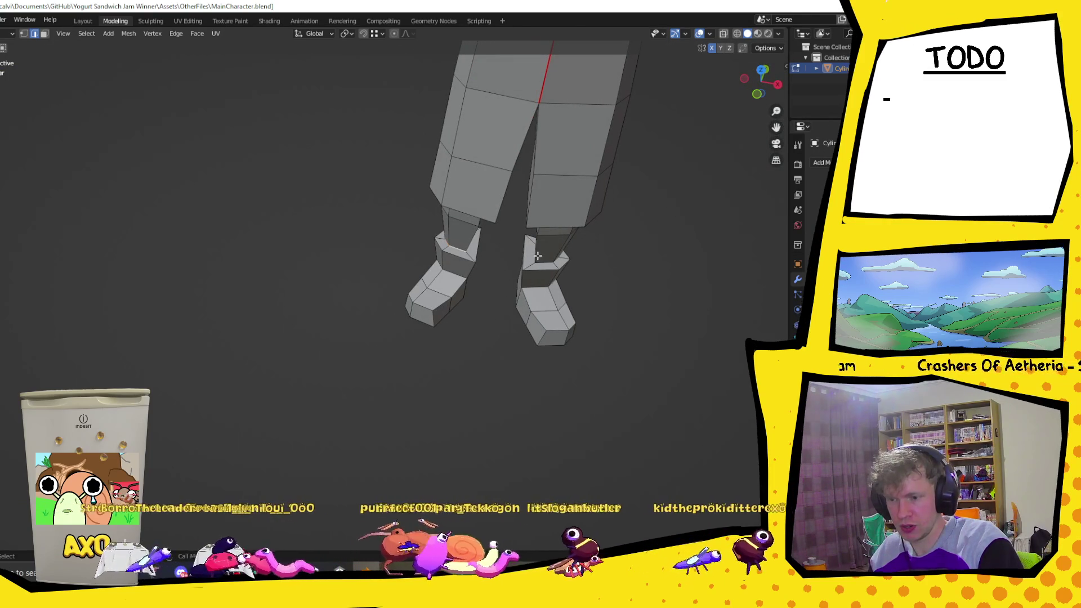
right_click(459, 248)
left_click(452, 251)
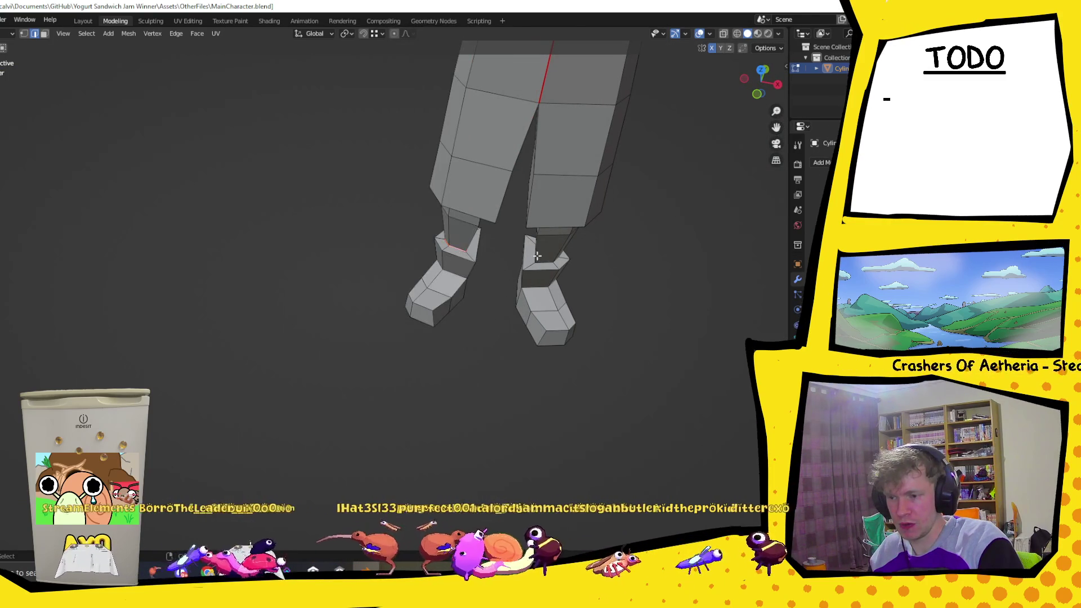
left_click(550, 263, "alt")
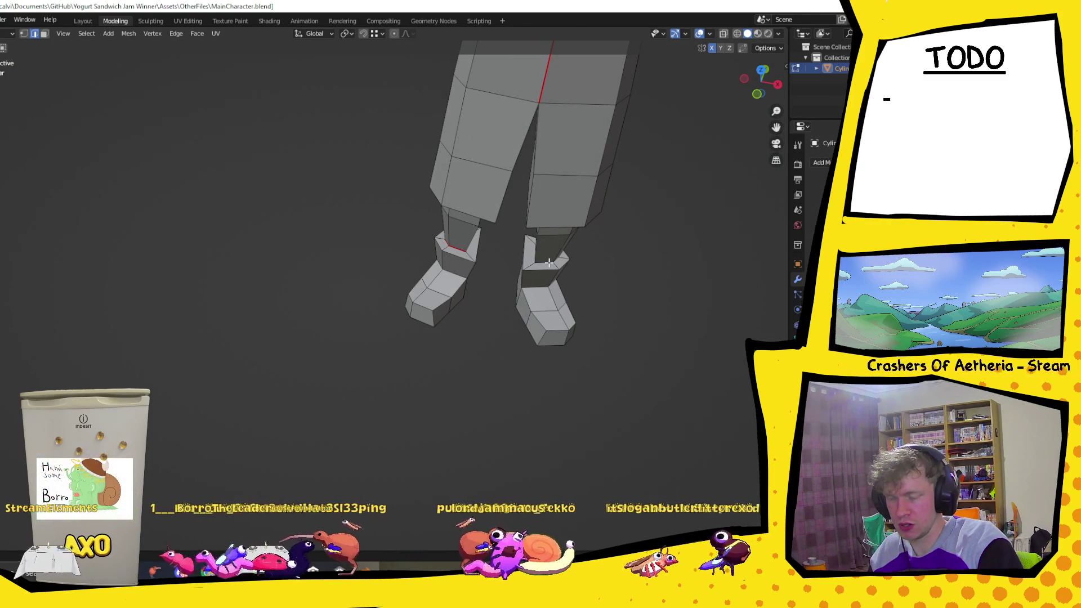
right_click(550, 262)
left_click(550, 261)
scroll(586, 249, "down", 4)
- Mark further seams on the character's head and horns from below and the side
mouse_move(586, 249)
middle_mouse_down()
mouse_move(771, 133)
mouse_move(592, 164)
middle_mouse_up()
scroll(591, 164, "up", 3)
scroll(459, 212, "up", 2)
middle_click_drag(380, 171, 416, 330)
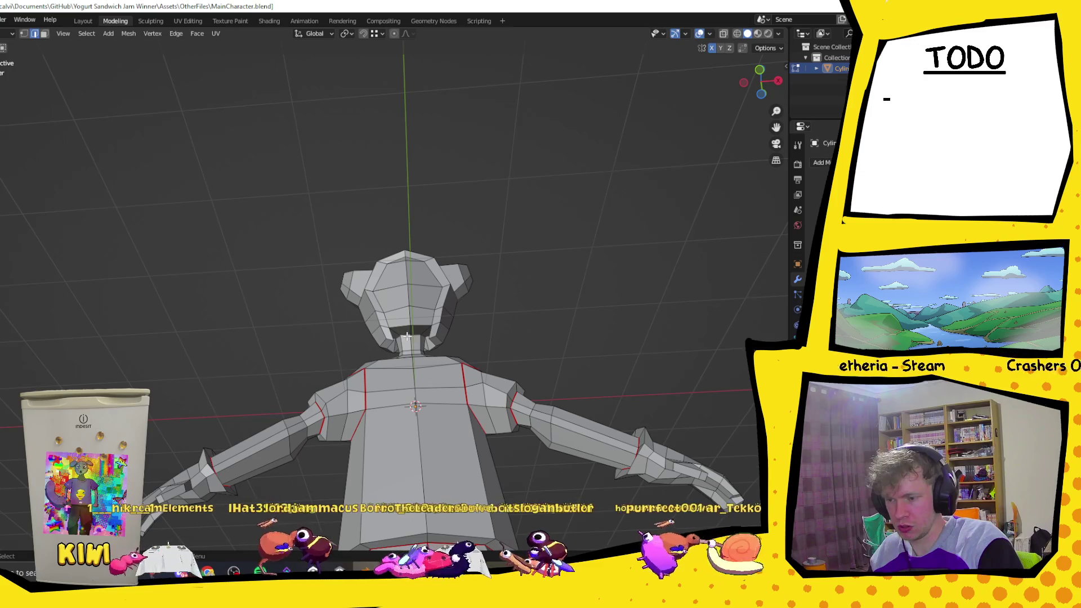
right_click(407, 336)
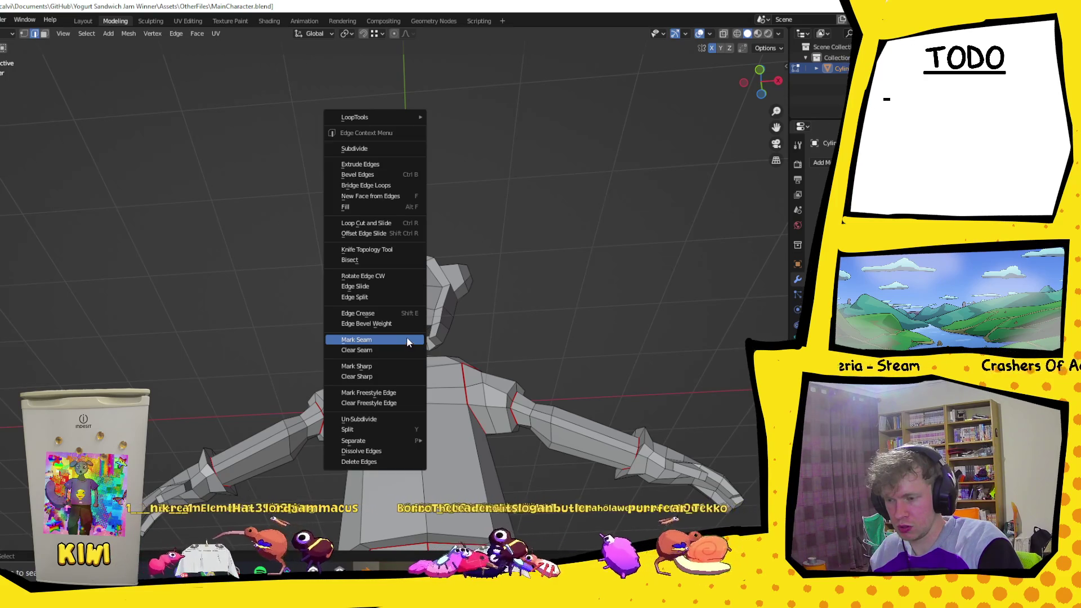
left_click(407, 339)
mouse_move(407, 341)
middle_mouse_down()
mouse_move(430, 168)
mouse_move(217, 221)
mouse_move(303, 225)
middle_mouse_up()
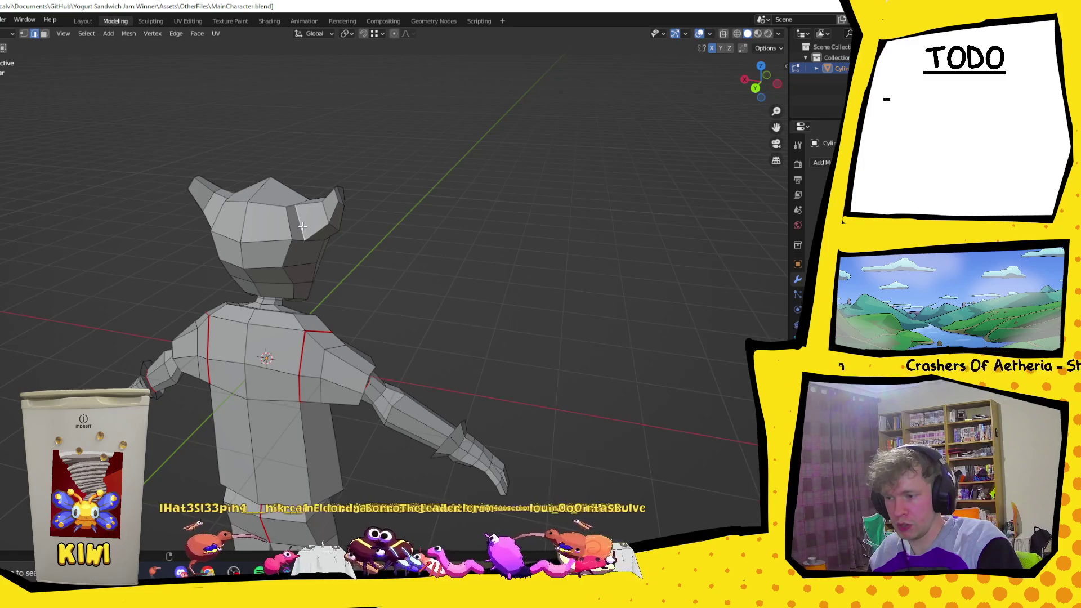
mouse_move(420, 224)
middle_mouse_down()
mouse_move(333, 210)
mouse_move(267, 176)
middle_mouse_up()
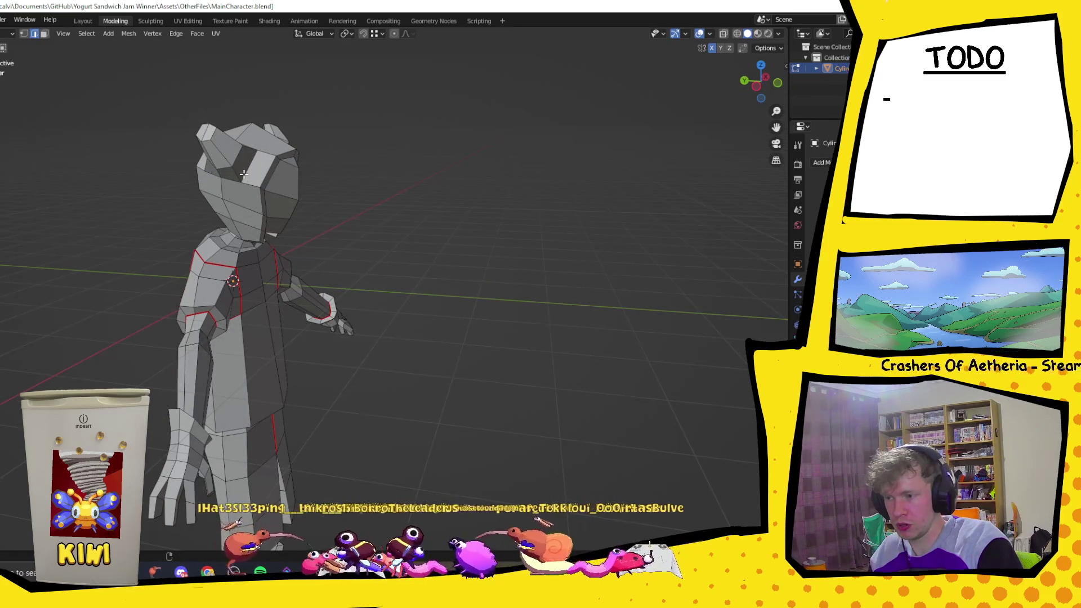
middle_click_drag(292, 136, 260, 180)
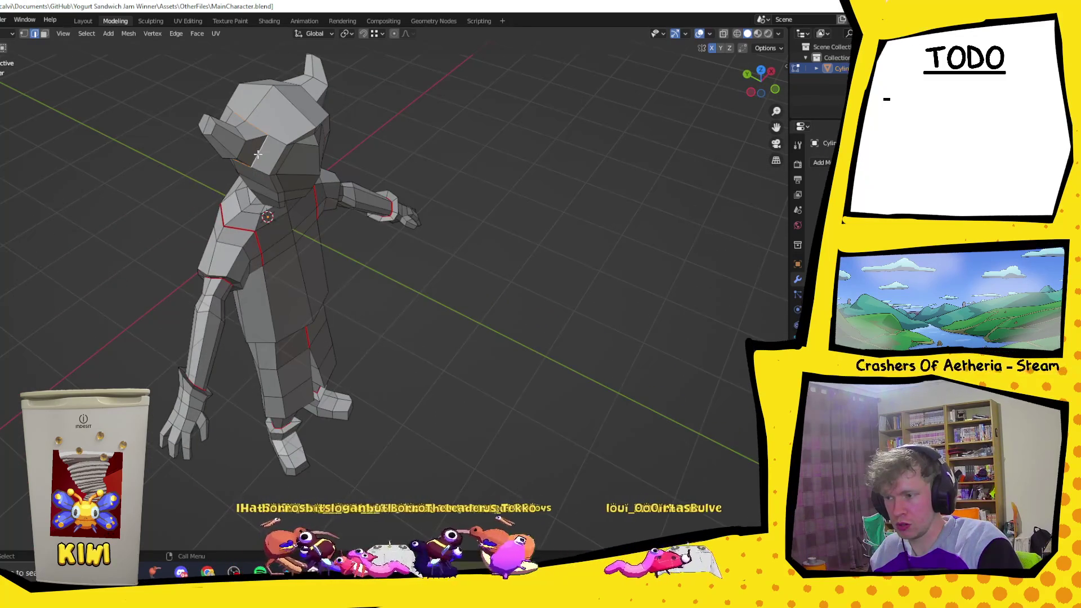
right_click(259, 153)
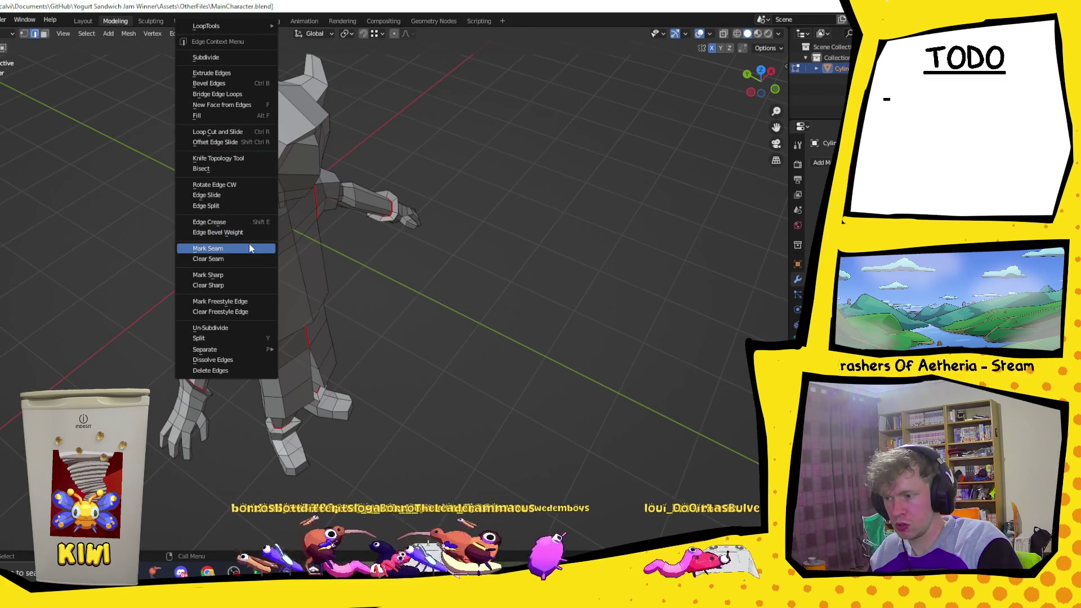
left_click(208, 249)
- Mark the remaining head edges and the neck loop as seams, then review all seams
middle_click_drag(208, 249, 475, 152)
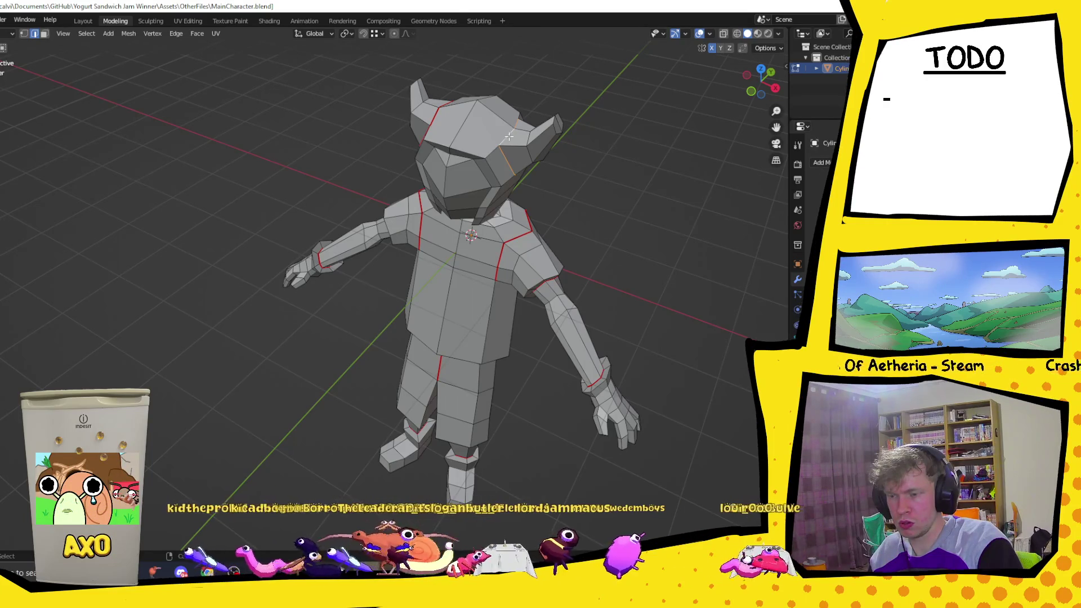
right_click(508, 137)
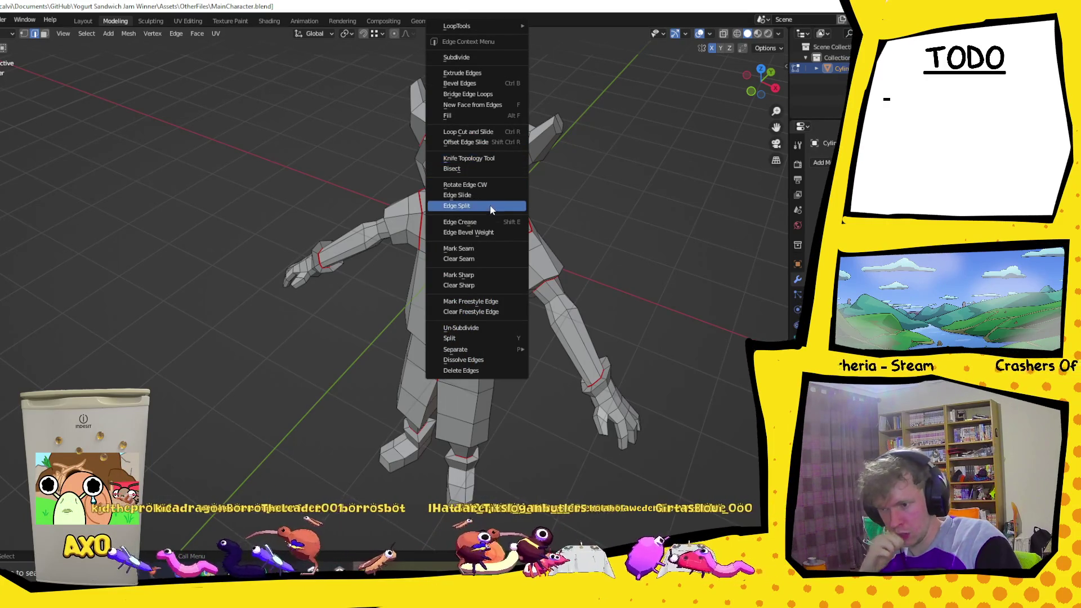
left_click(488, 247)
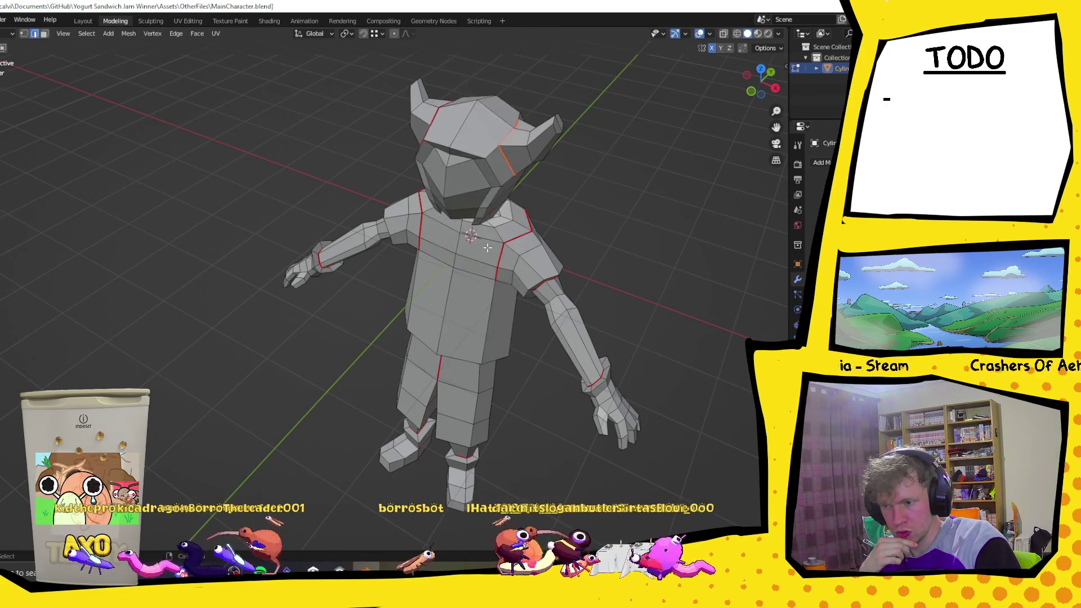
middle_click_drag(487, 247, 355, 296)
scroll(250, 346, "up", 3)
mouse_move(251, 347)
middle_mouse_down()
mouse_move(338, 316)
mouse_move(454, 366)
mouse_move(442, 302)
mouse_move(285, 354)
mouse_move(228, 348)
mouse_move(411, 362)
mouse_move(338, 313)
mouse_move(355, 369)
mouse_move(381, 371)
mouse_move(214, 347)
mouse_move(424, 259)
middle_mouse_up()
scroll(437, 305, "down", 3)
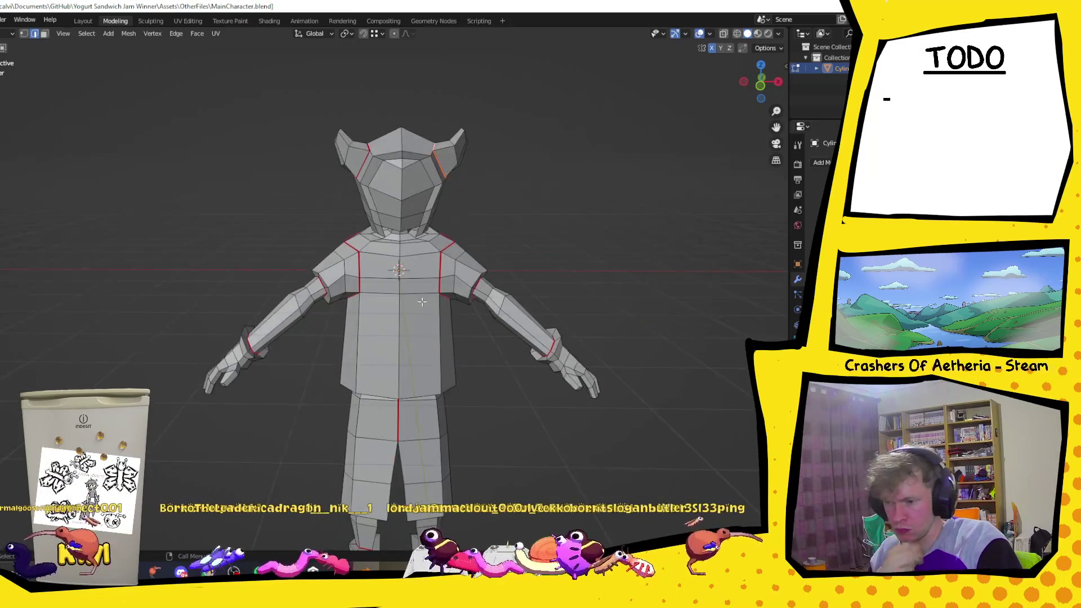
right_click(401, 245)
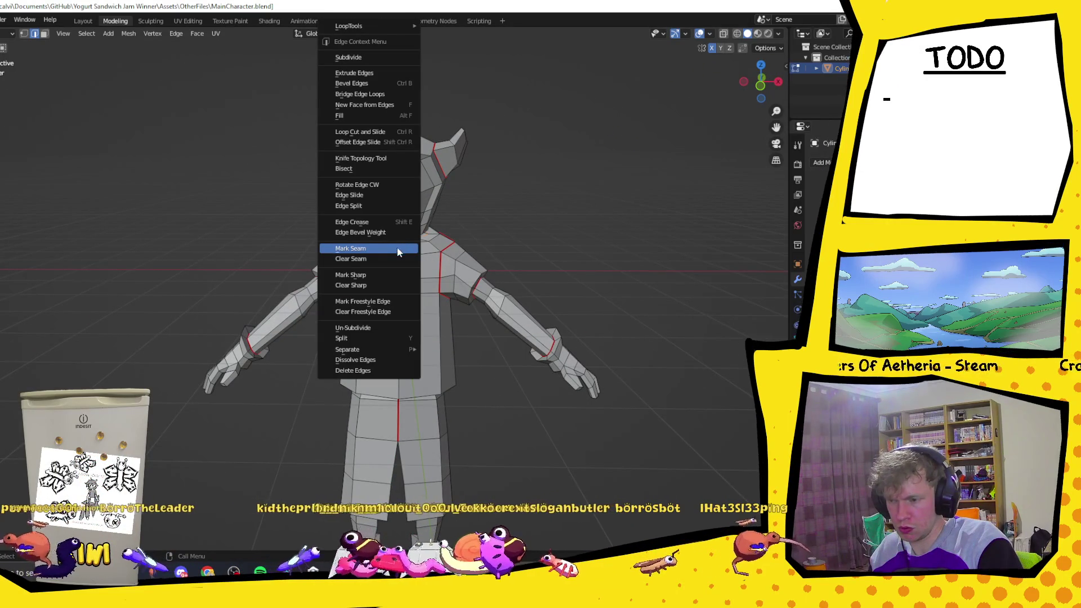
left_click(398, 251)
middle_click_drag(394, 316, 291, 372)
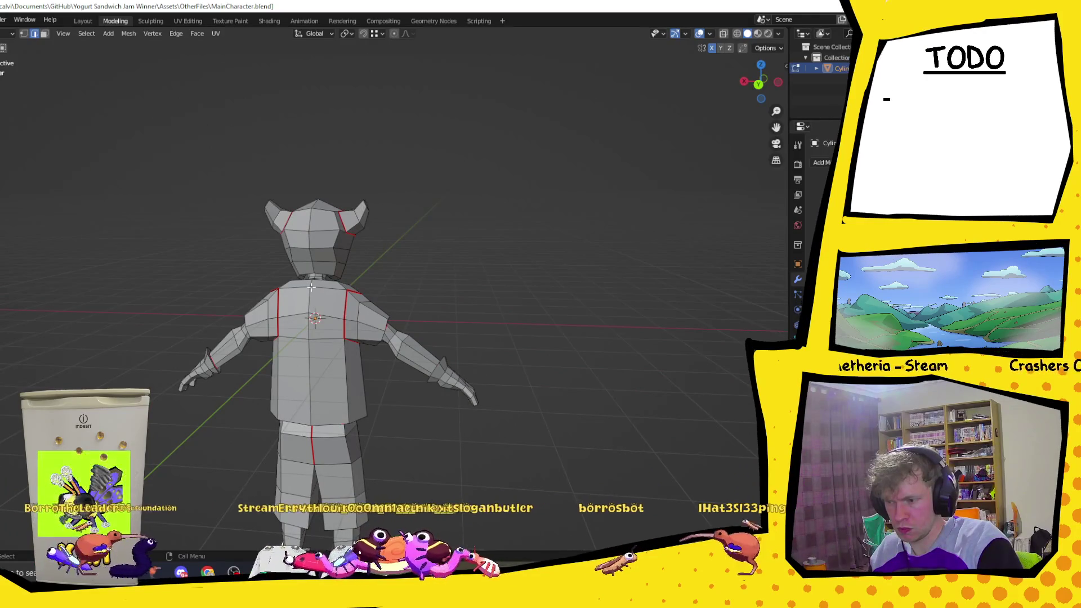
mouse_move(315, 296)
middle_mouse_down()
mouse_move(237, 326)
mouse_move(299, 322)
mouse_move(274, 329)
middle_mouse_up()
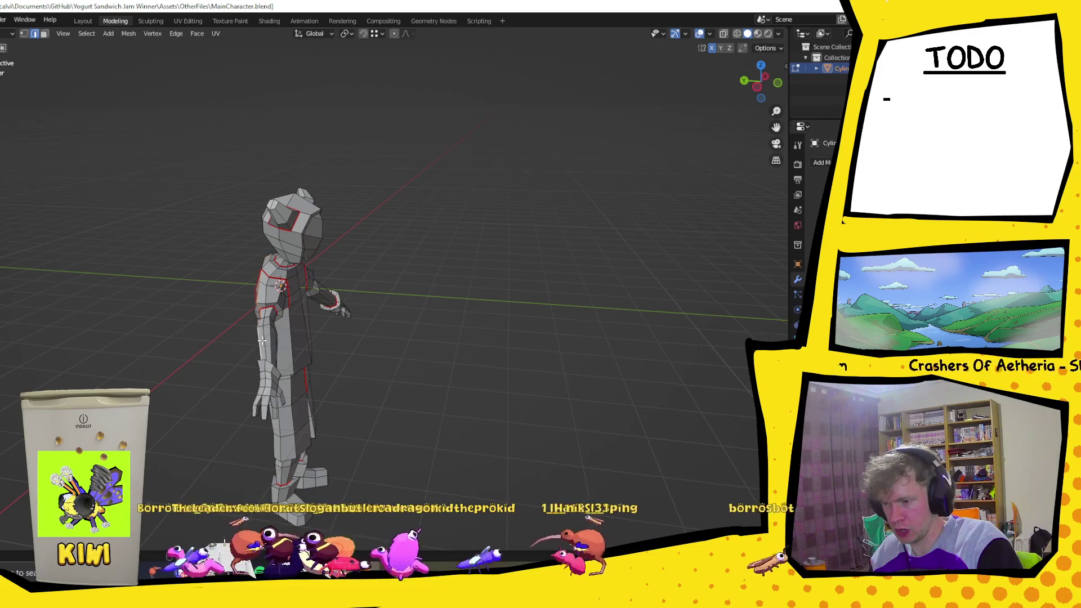
mouse_move(286, 344)
middle_mouse_down()
mouse_move(386, 264)
mouse_move(293, 302)
mouse_move(284, 334)
mouse_move(310, 293)
mouse_move(338, 177)
mouse_move(280, 300)
middle_mouse_up()
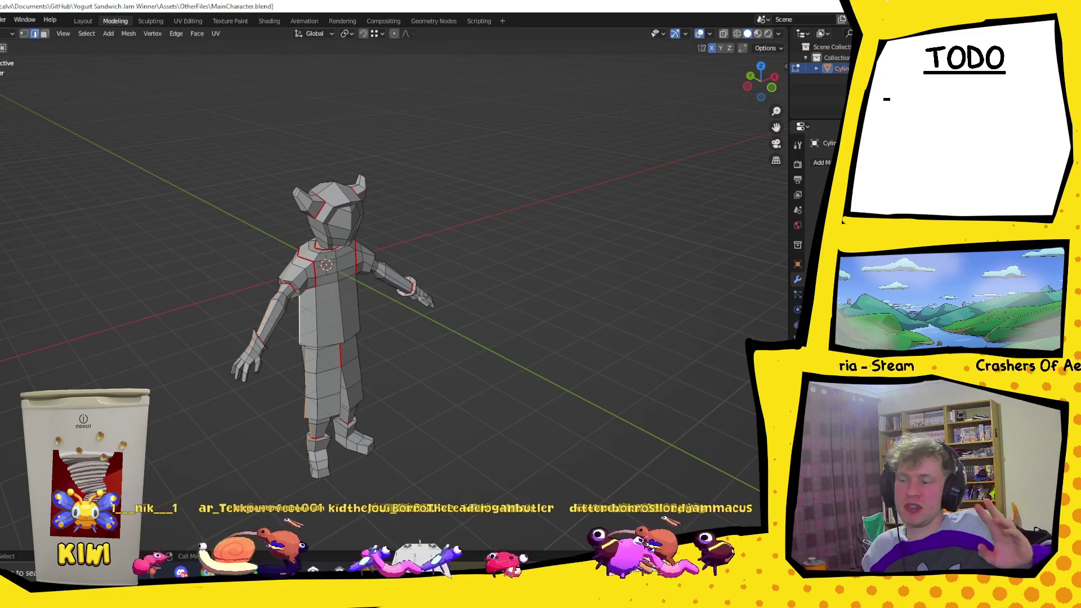
mouse_move(571, 387)
middle_mouse_down()
mouse_move(535, 316)
mouse_move(556, 386)
mouse_move(514, 344)
mouse_move(544, 304)
mouse_move(616, 324)
mouse_move(536, 396)
mouse_move(524, 362)
middle_mouse_up()
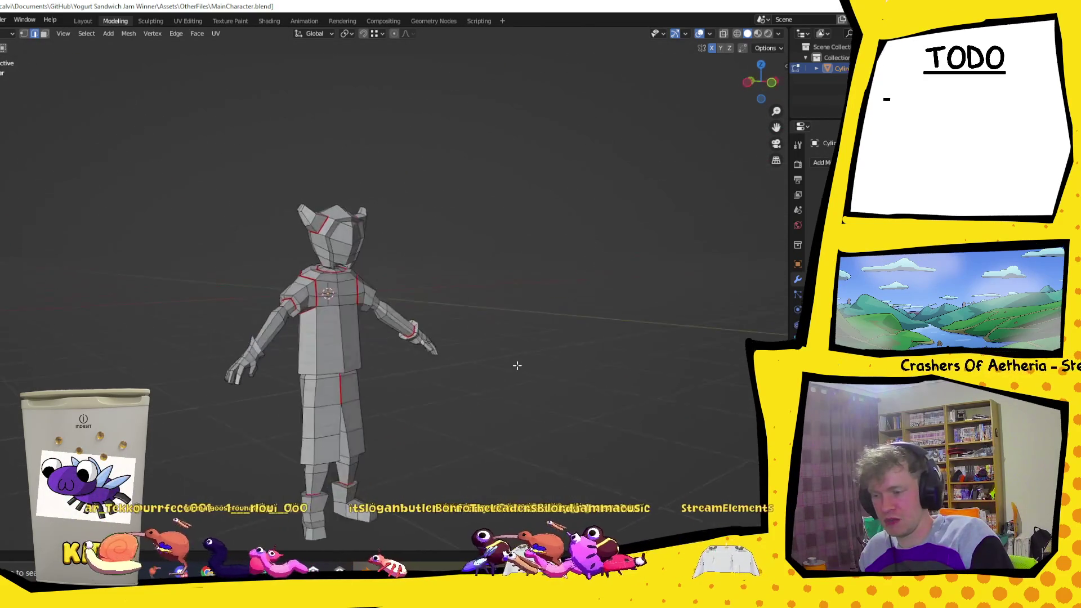
- Check the UV menu and other workspaces, then return to Modeling in Edit Mode facing front
key("KP_1")
left_click(215, 34)
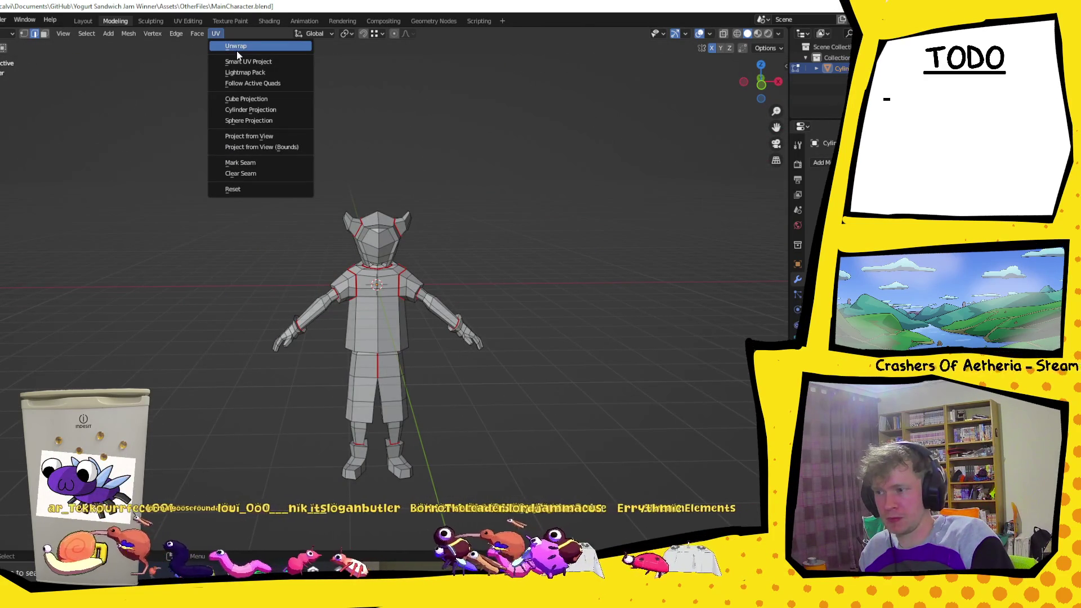
left_click(240, 46)
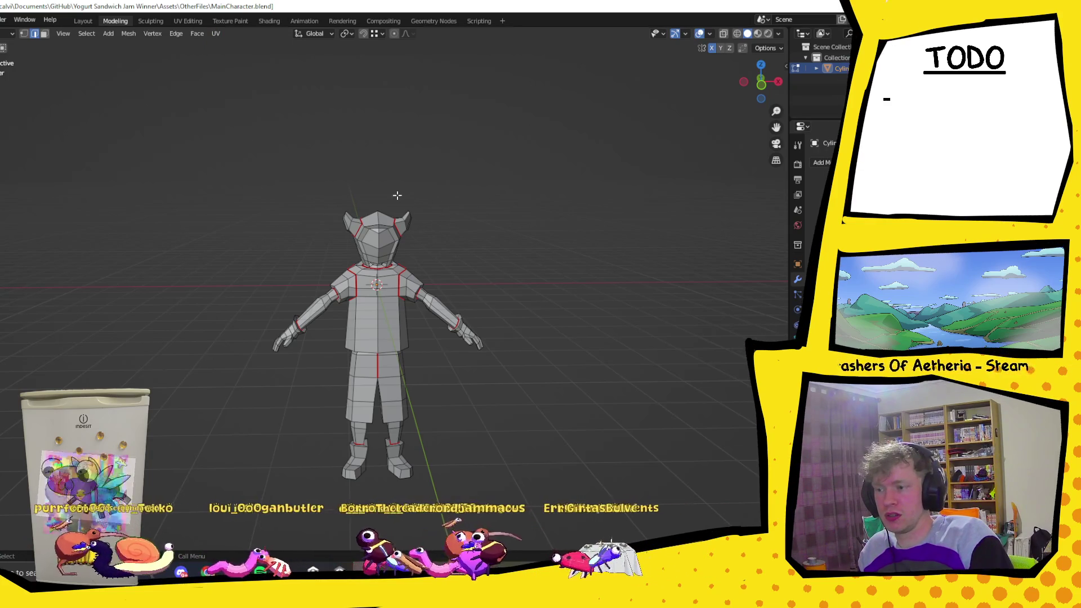
left_click(229, 20)
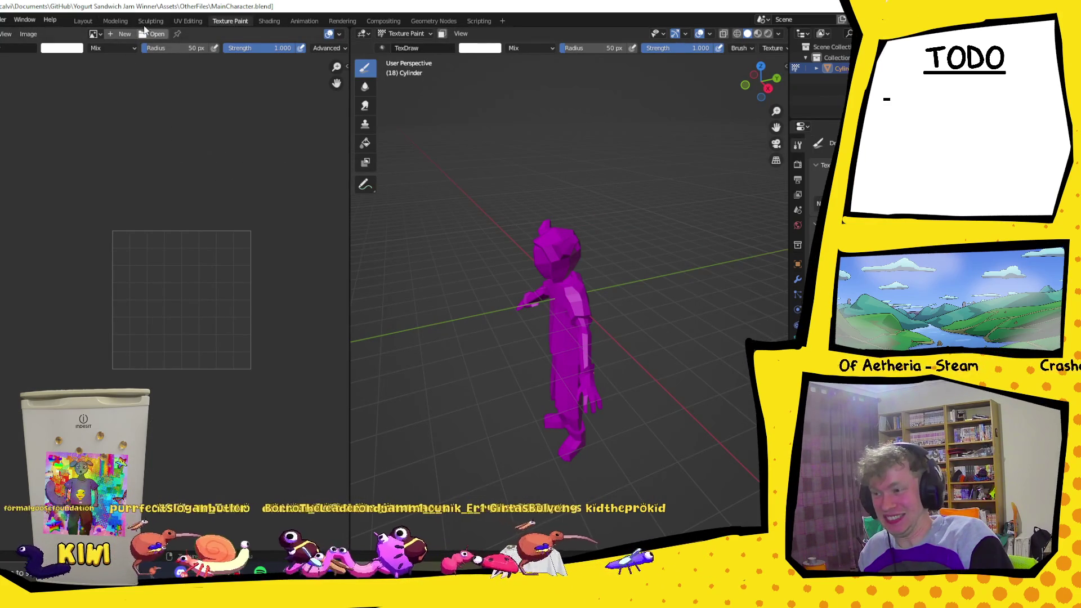
left_click(188, 20)
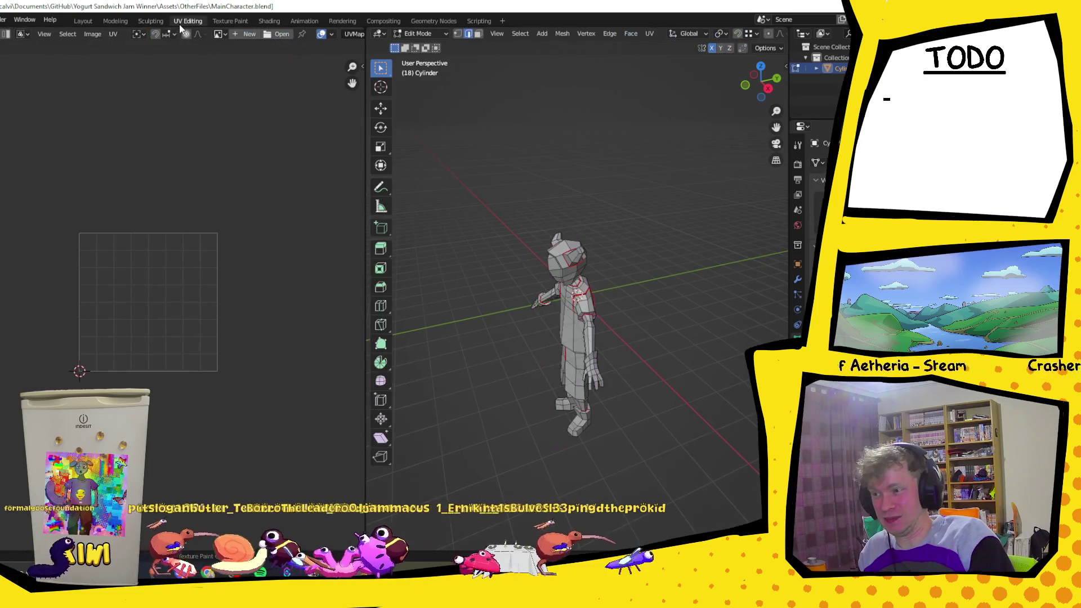
left_click(115, 21)
key("Tab")
key("KP_1")
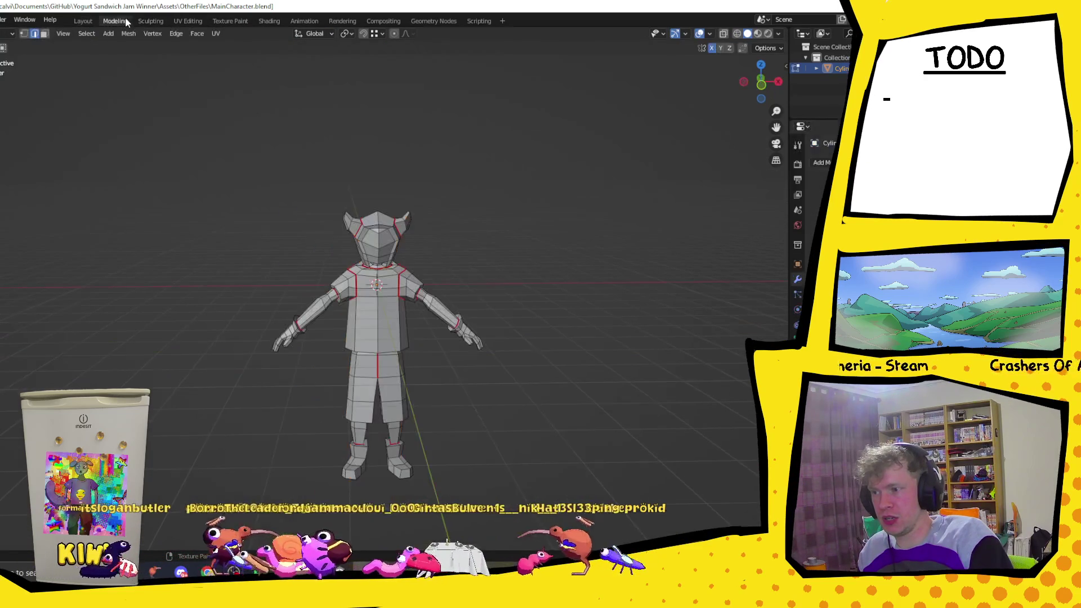
- Run Smart UV Project on the mesh with a 0.1 island margin
left_click(216, 34)
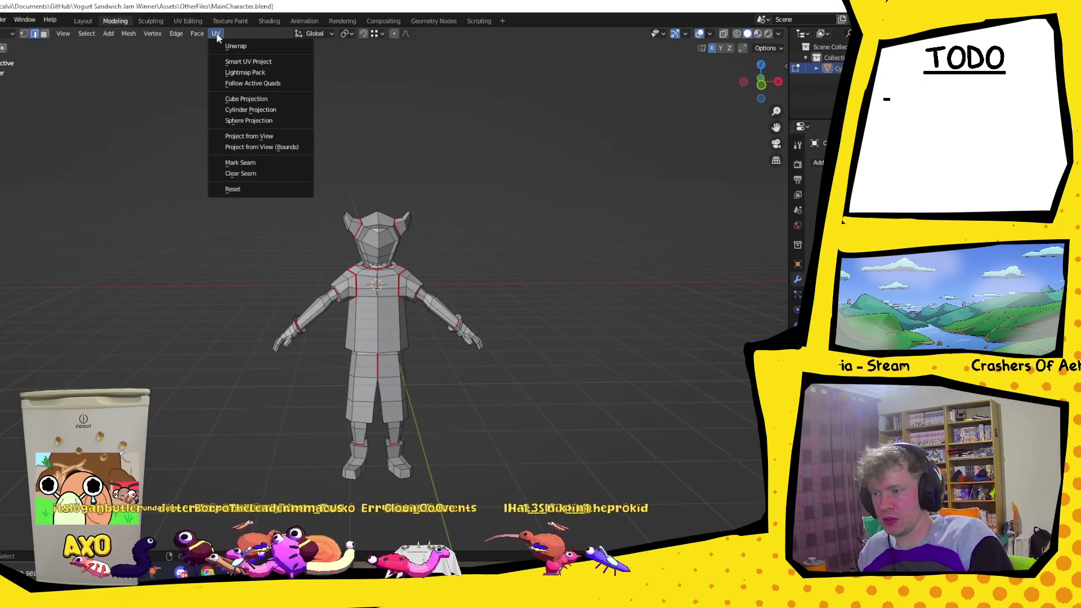
left_click(268, 62)
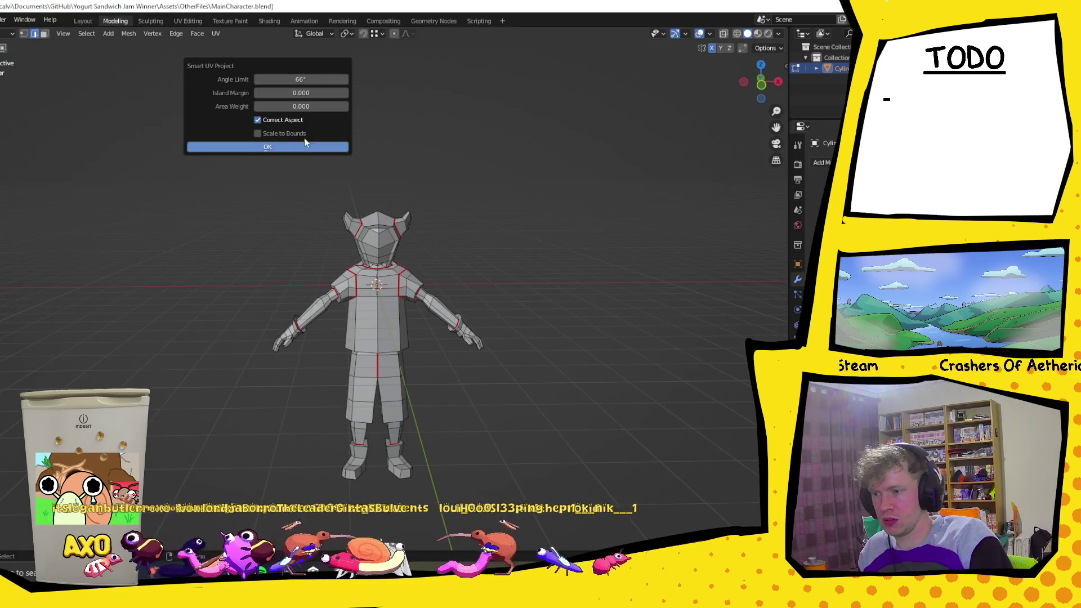
left_click(308, 93)
type("0.1")
key("Return")
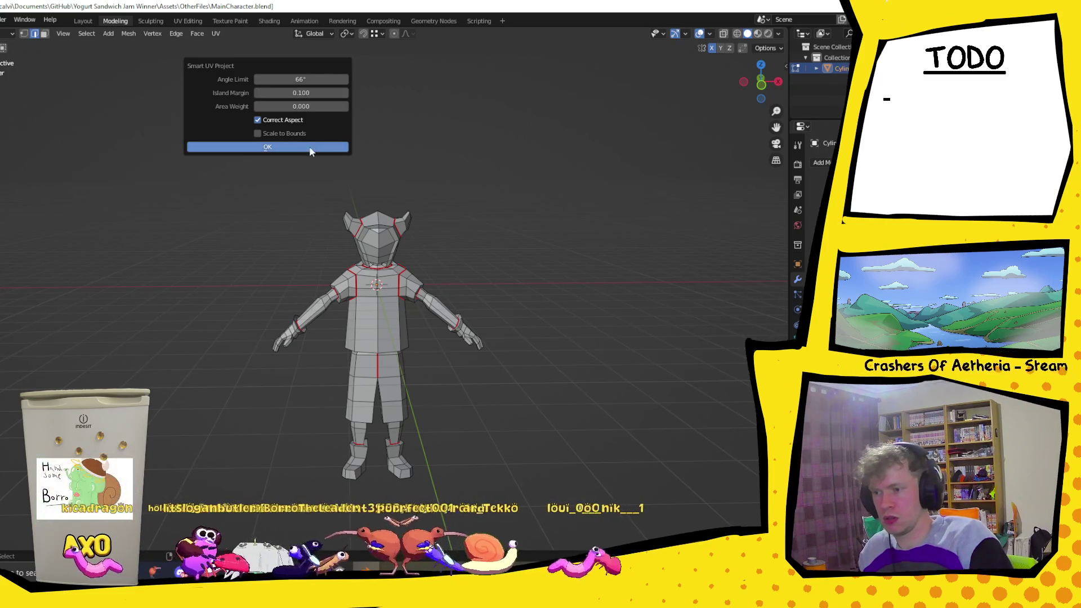
left_click(310, 148)
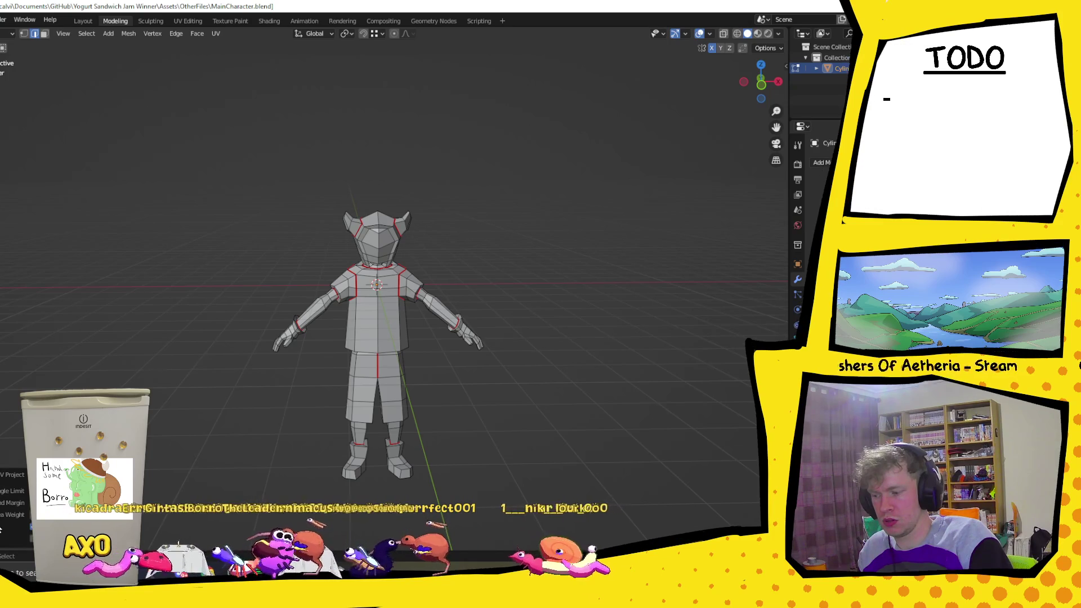
- Look over the UV Editing, Sculpting and Texture Paint workspaces, then return to Modeling
left_click(186, 22)
left_click(152, 21)
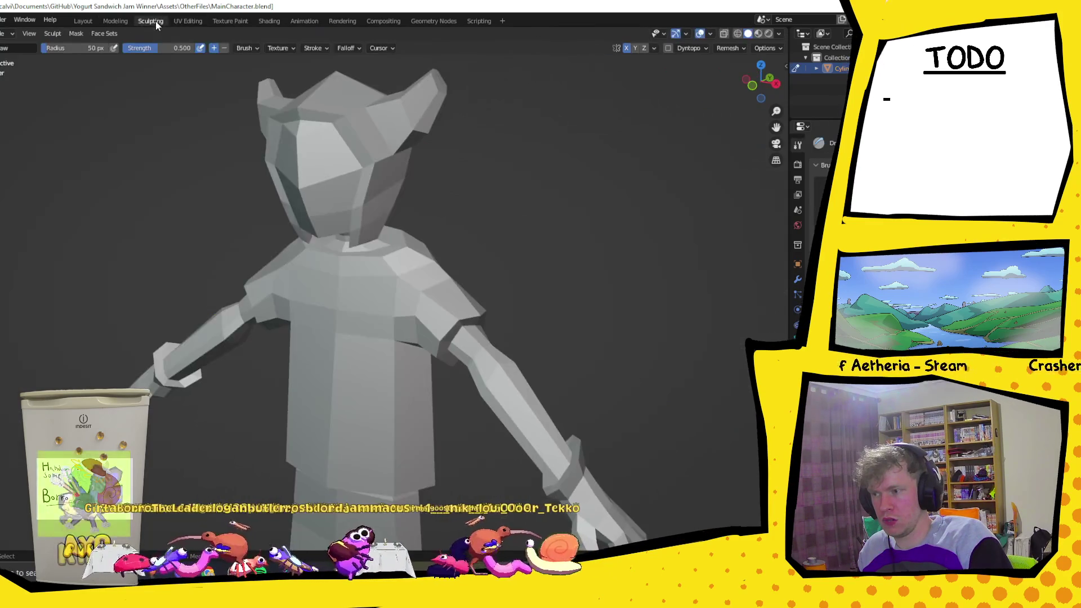
left_click(230, 21)
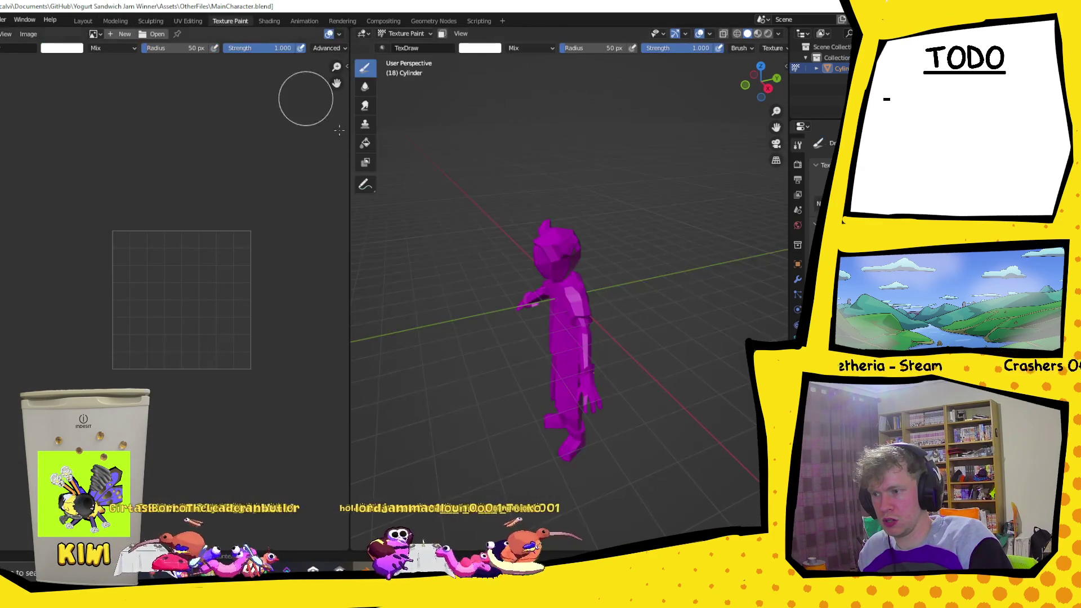
scroll(500, 358, "up", 2)
scroll(573, 321, "down", 2)
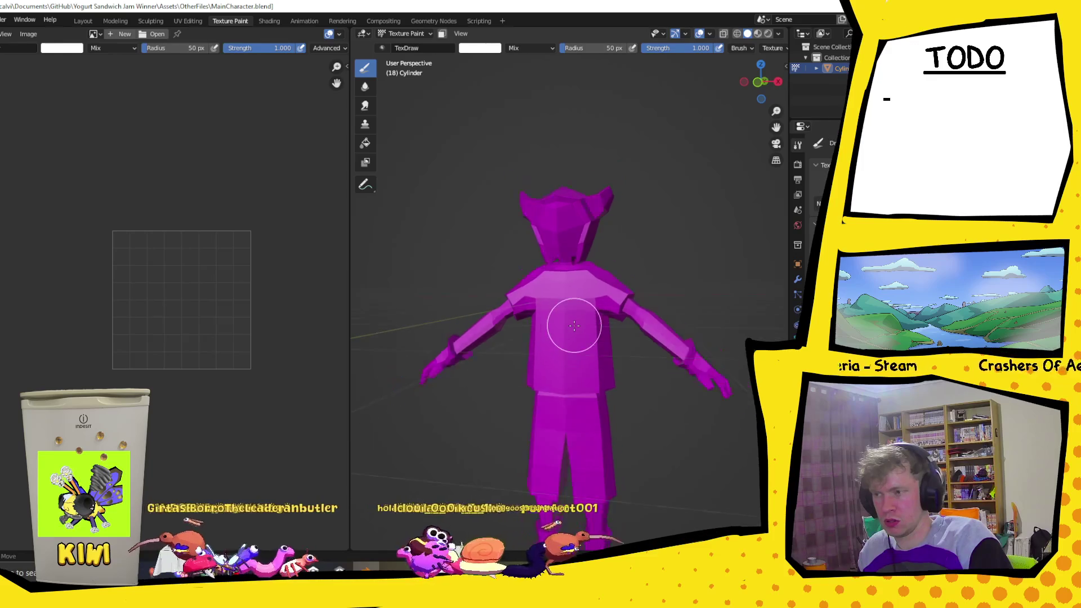
scroll(573, 324, "down", 1)
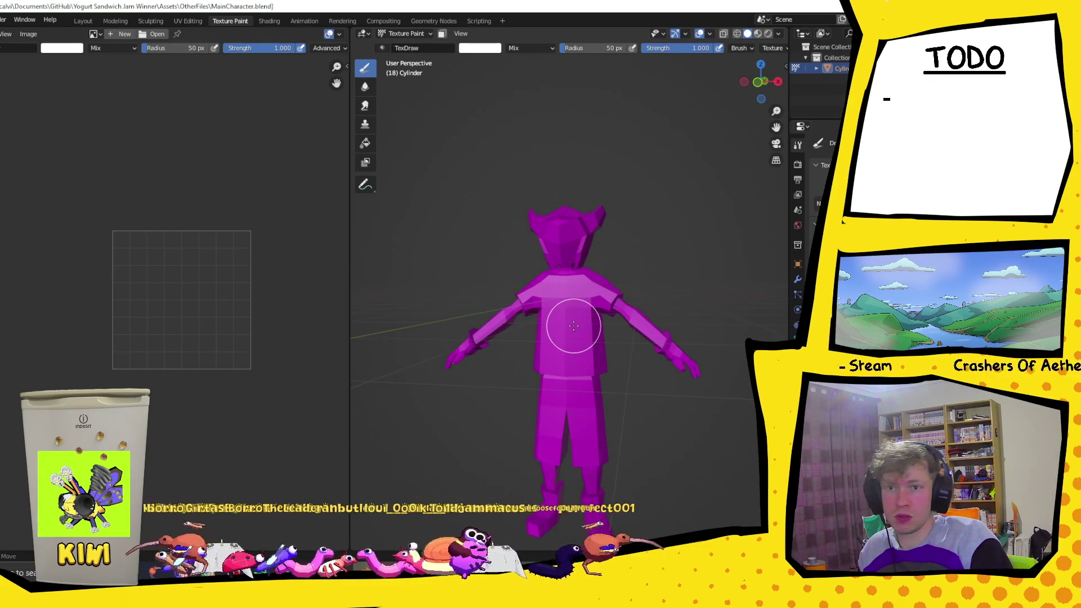
left_click(113, 21)
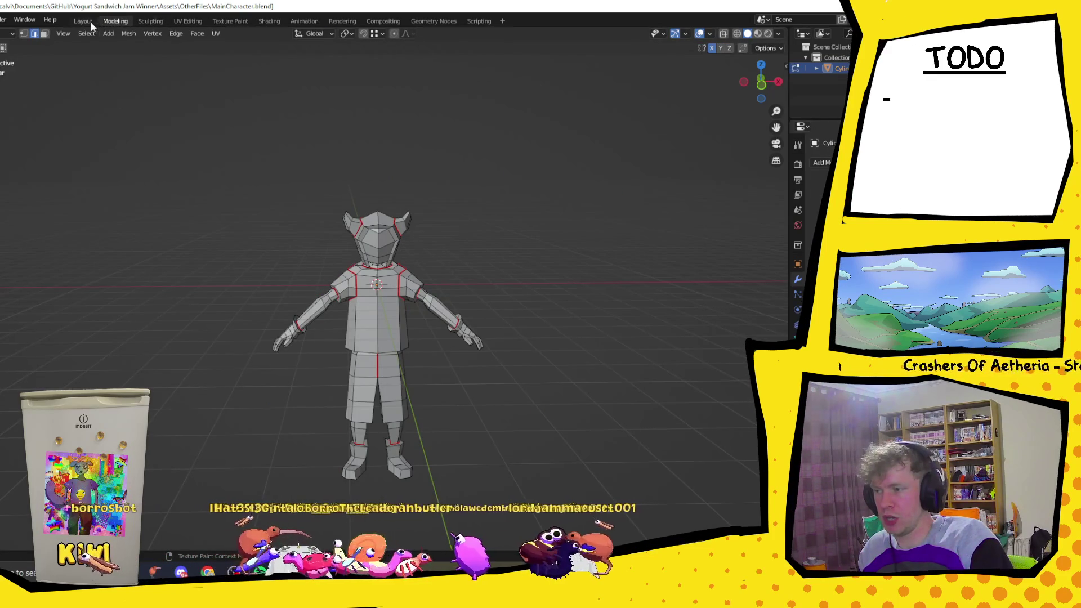
- Select the whole mesh, apply Smart UV Project, and view the islands in UV Editing
key("a")
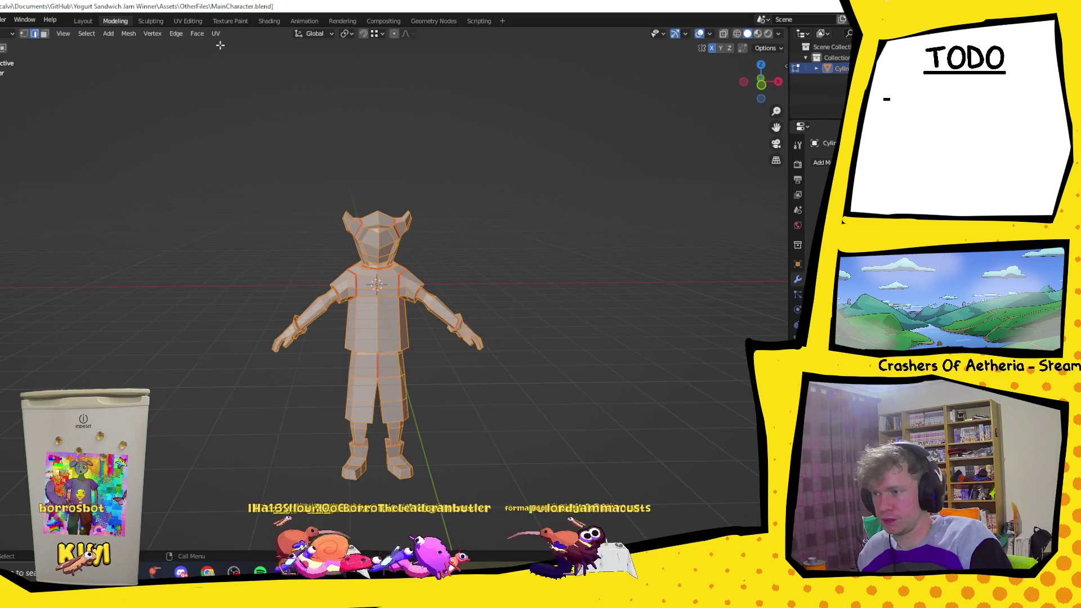
left_click(216, 33)
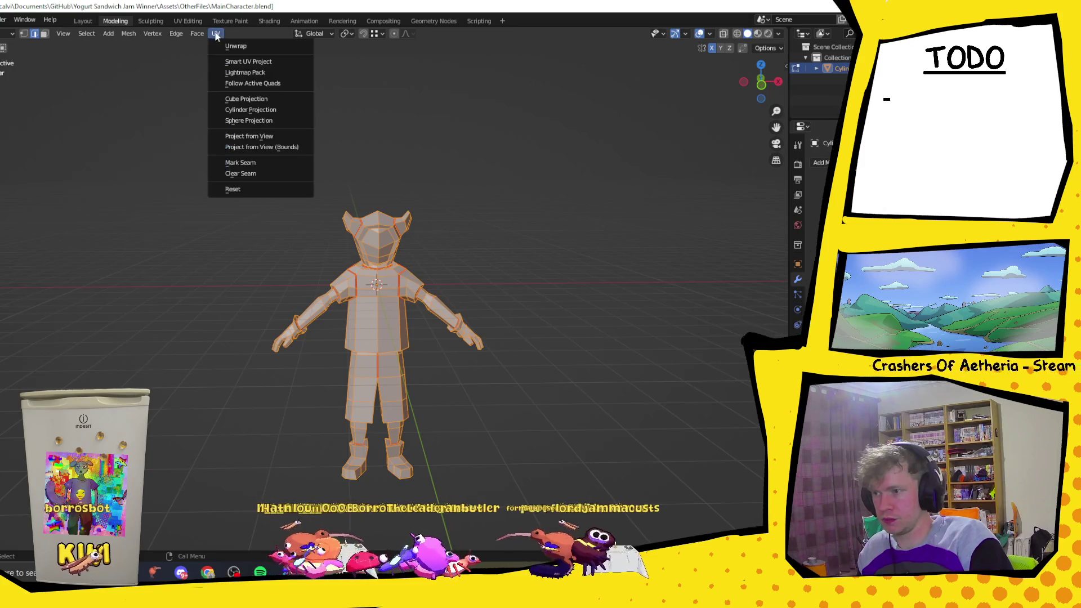
left_click(241, 63)
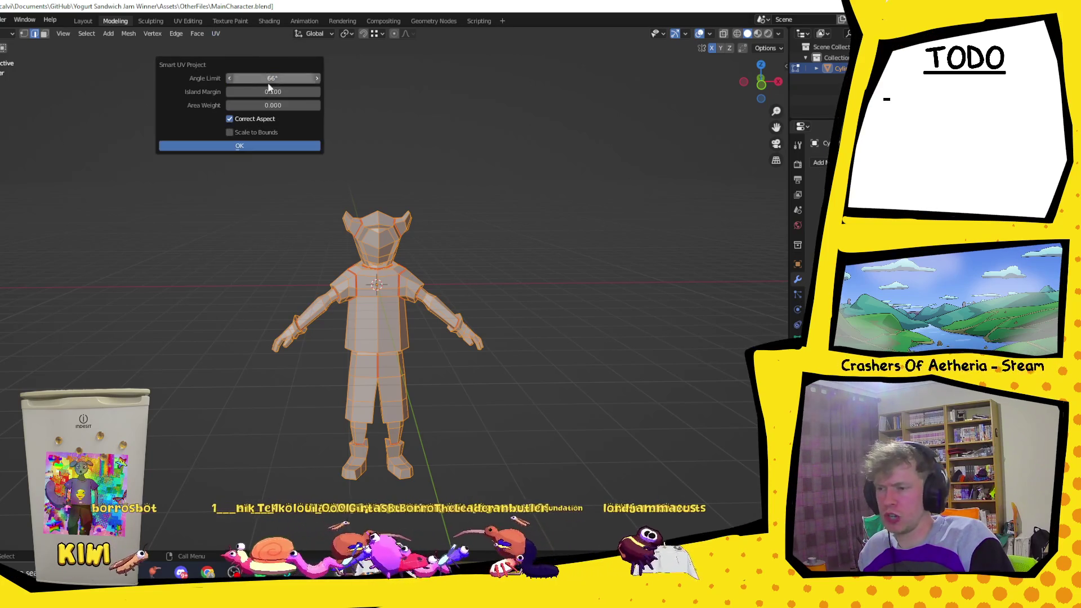
left_click(245, 150)
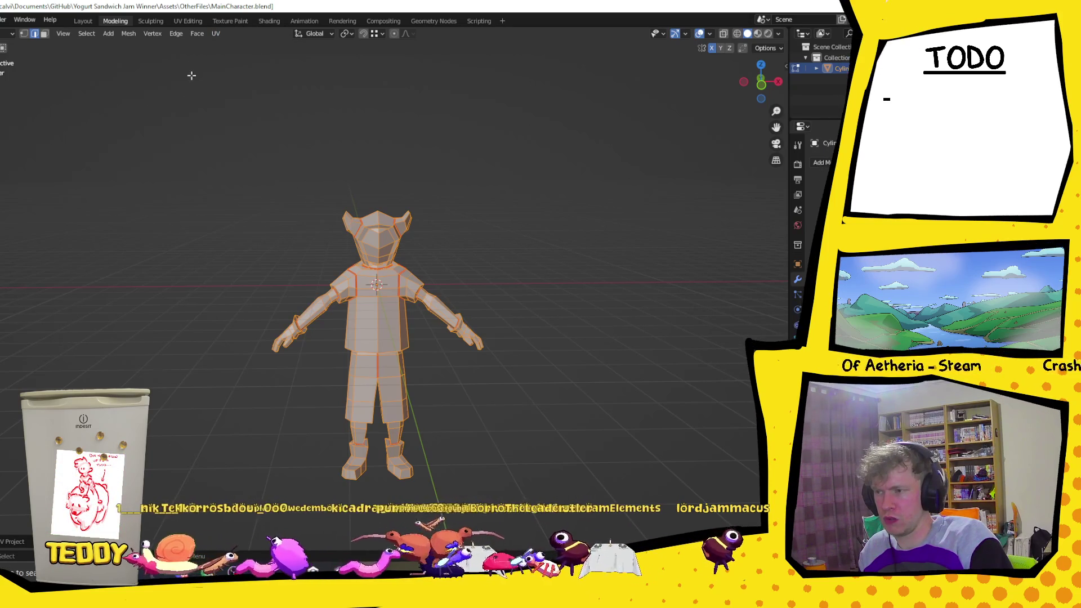
left_click(186, 20)
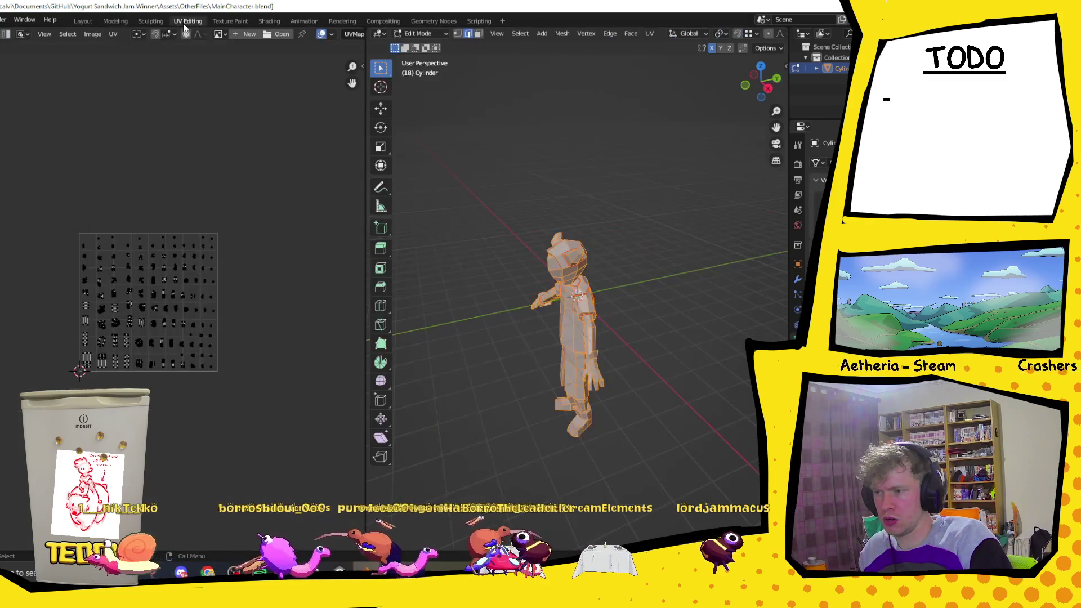
scroll(196, 367, "up", 3)
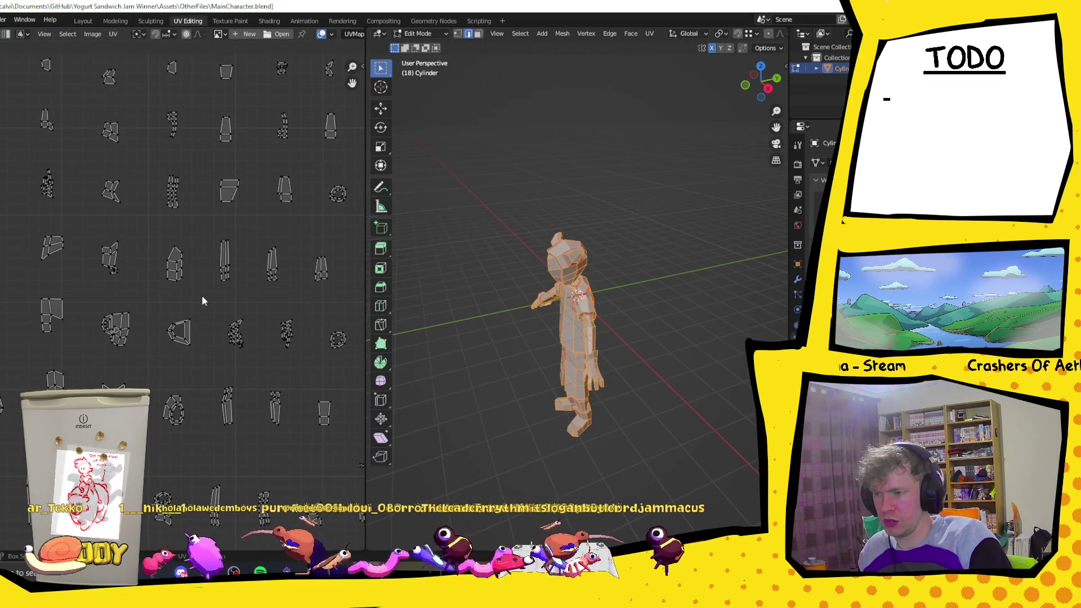
scroll(202, 297, "down", 4)
scroll(202, 294, "up", 1)
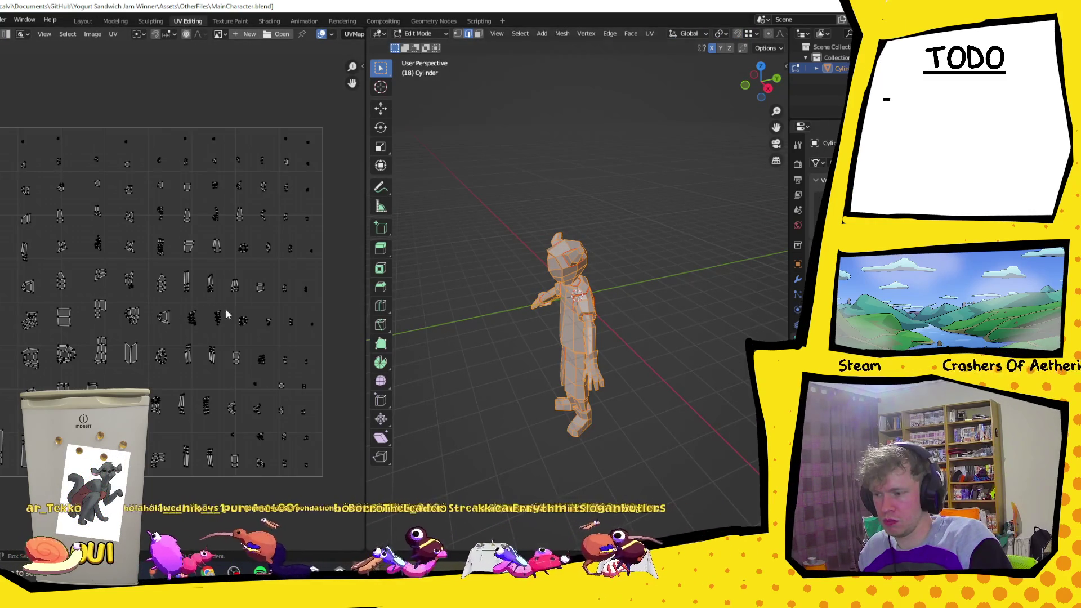
- Deselect the mesh, face the character front-on, and switch to Texture Paint
left_click(651, 333)
mouse_move(651, 333)
middle_mouse_down()
mouse_move(598, 357)
mouse_move(642, 380)
middle_mouse_up()
scroll(608, 359, "up", 2)
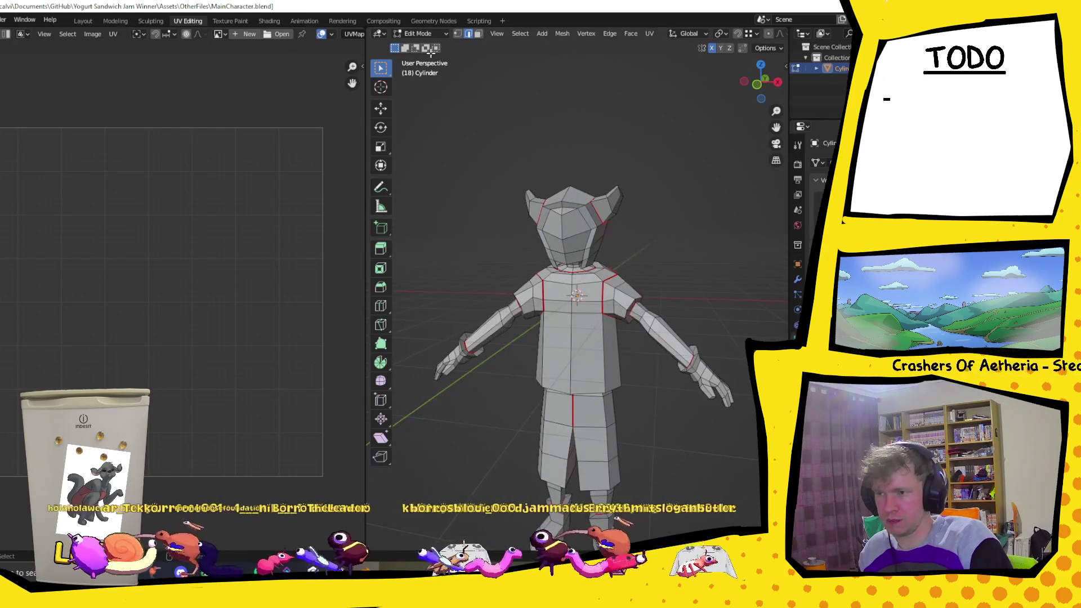
left_click(114, 38)
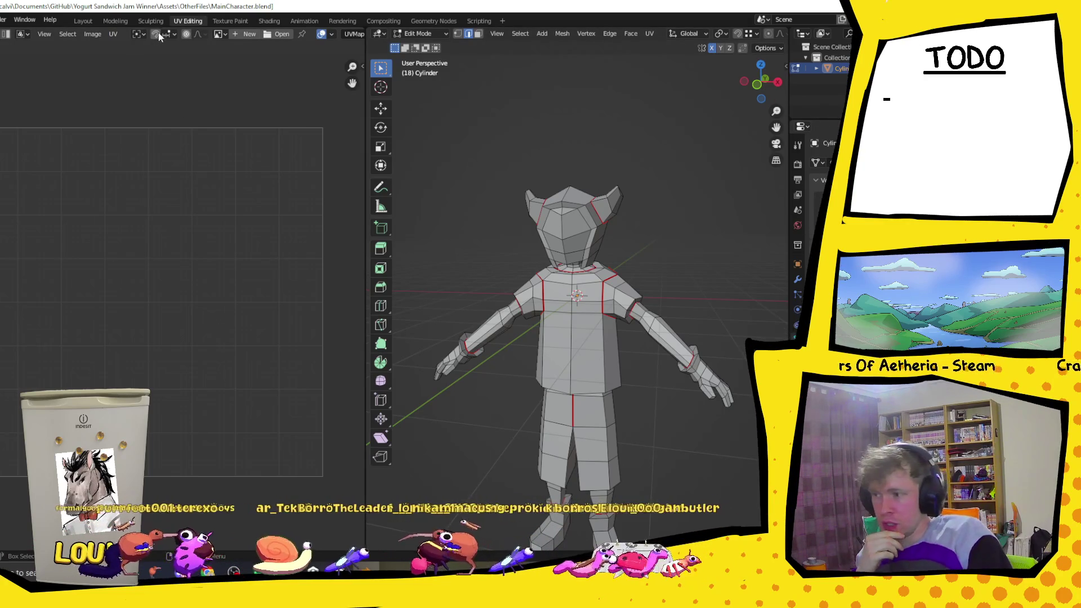
left_click(230, 20)
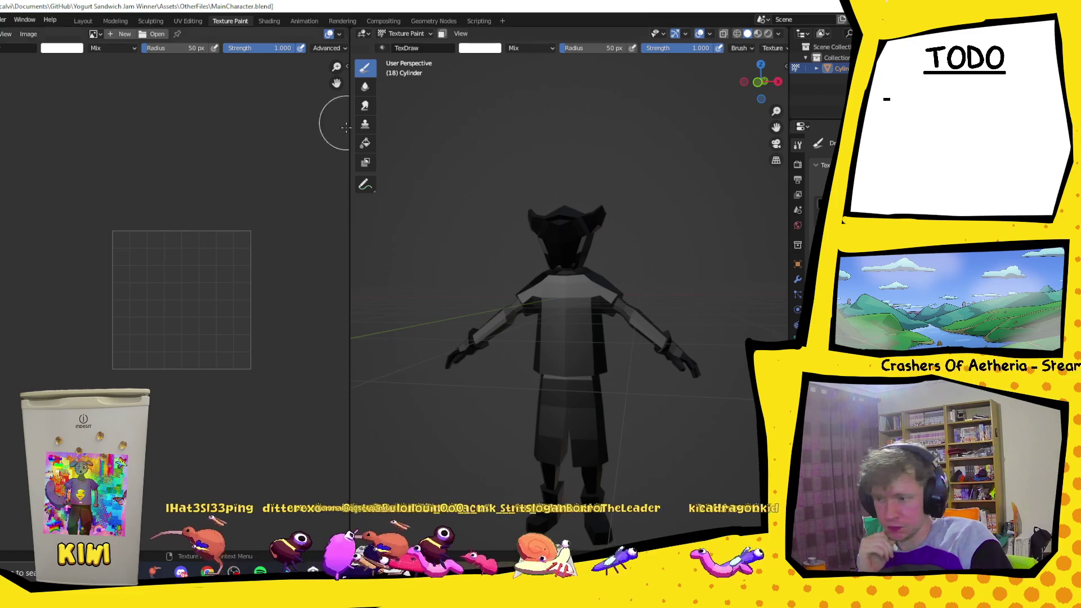
- Fill the whole character with the beige skin colour using the Fill tool
left_click(365, 144)
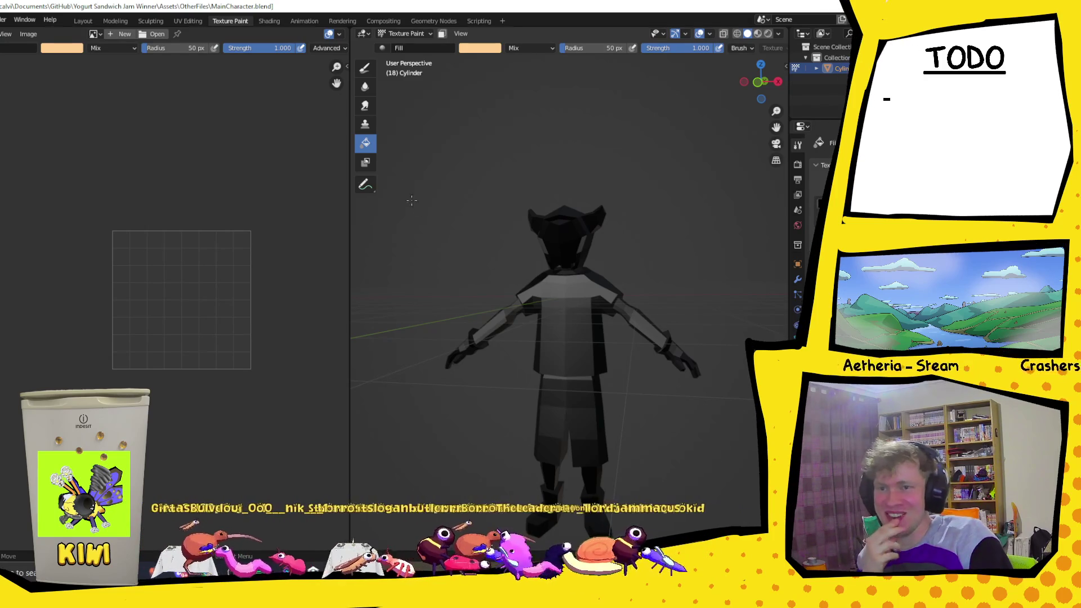
left_click(678, 340)
middle_click_drag(678, 339, 642, 337)
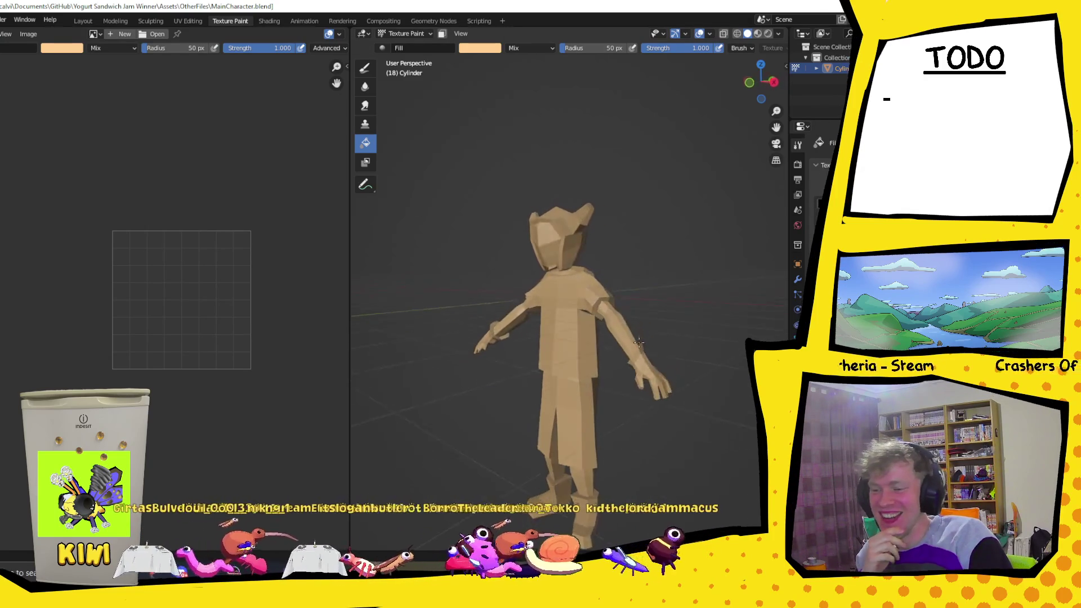
- Turn off scene lights in viewport shading and set the render pass to Diffuse Color
left_click(767, 36)
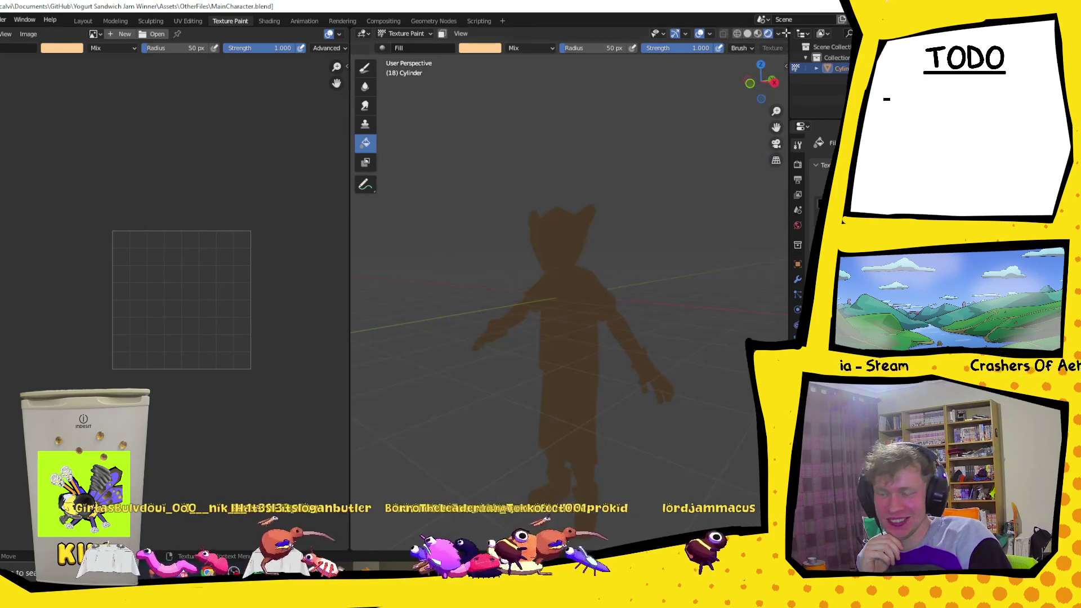
left_click(778, 33)
left_click(718, 88)
left_click(735, 131)
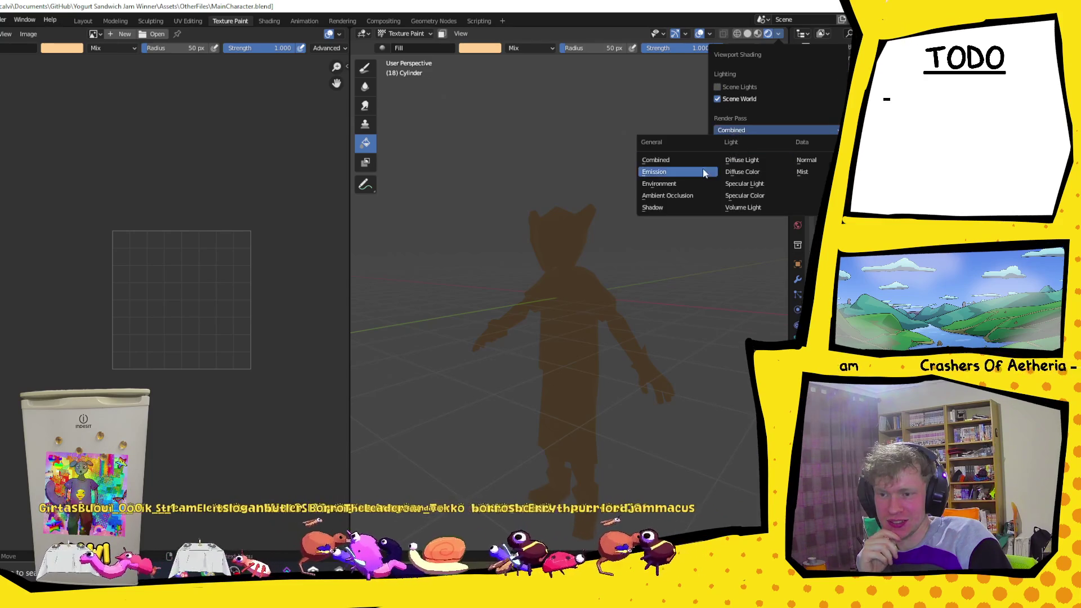
left_click(733, 162)
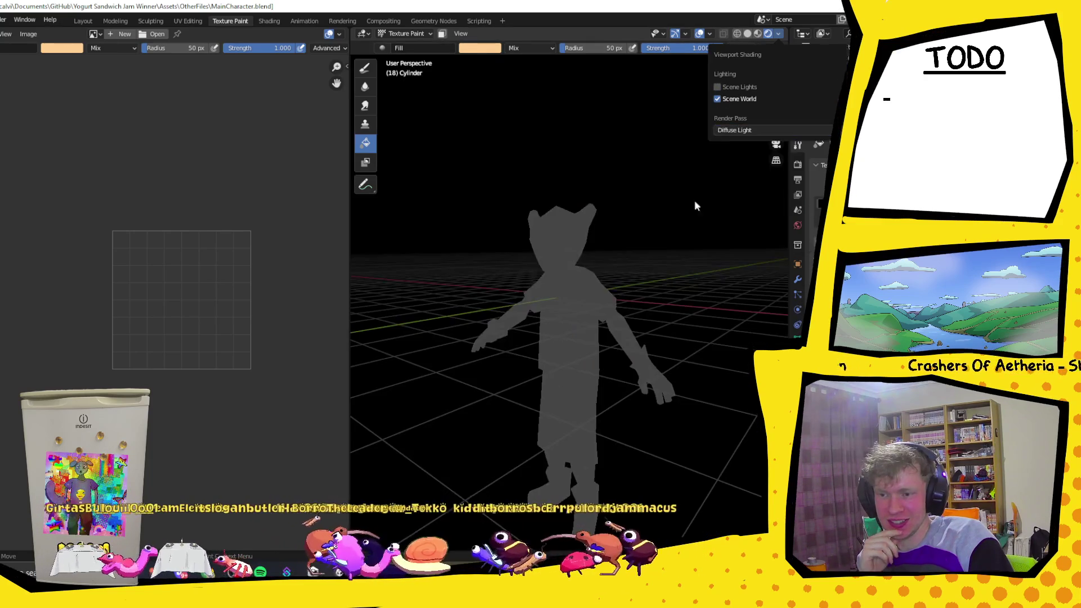
left_click(778, 34)
left_click(762, 127)
left_click(741, 180)
mouse_move(742, 180)
middle_mouse_down()
mouse_move(595, 306)
mouse_move(583, 292)
middle_mouse_up()
scroll(584, 286, "up", 2)
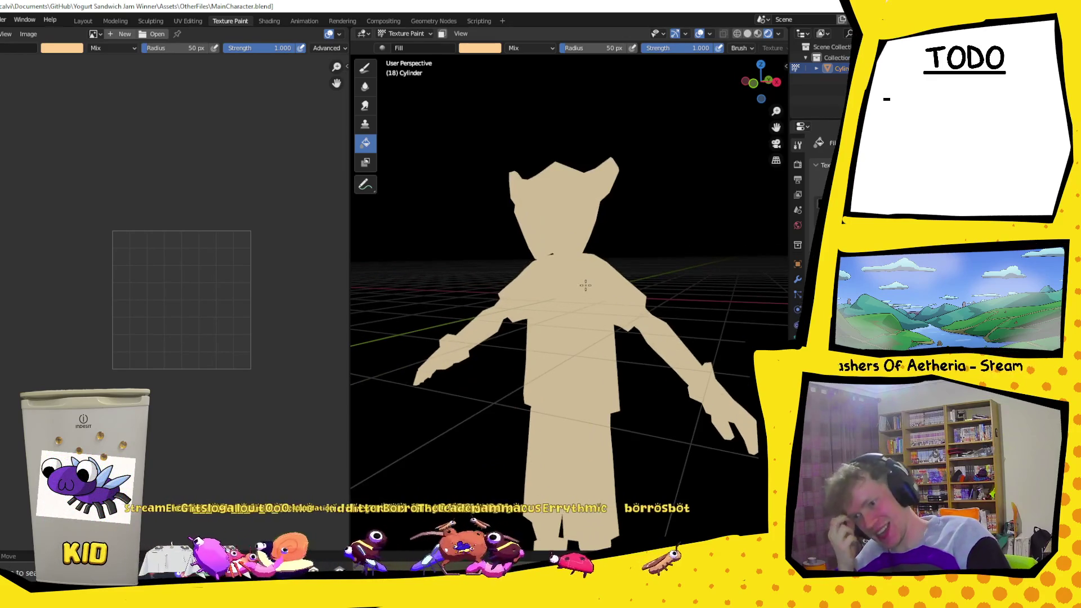
mouse_move(584, 286)
middle_mouse_down()
mouse_move(610, 349)
mouse_move(477, 195)
middle_mouse_up()
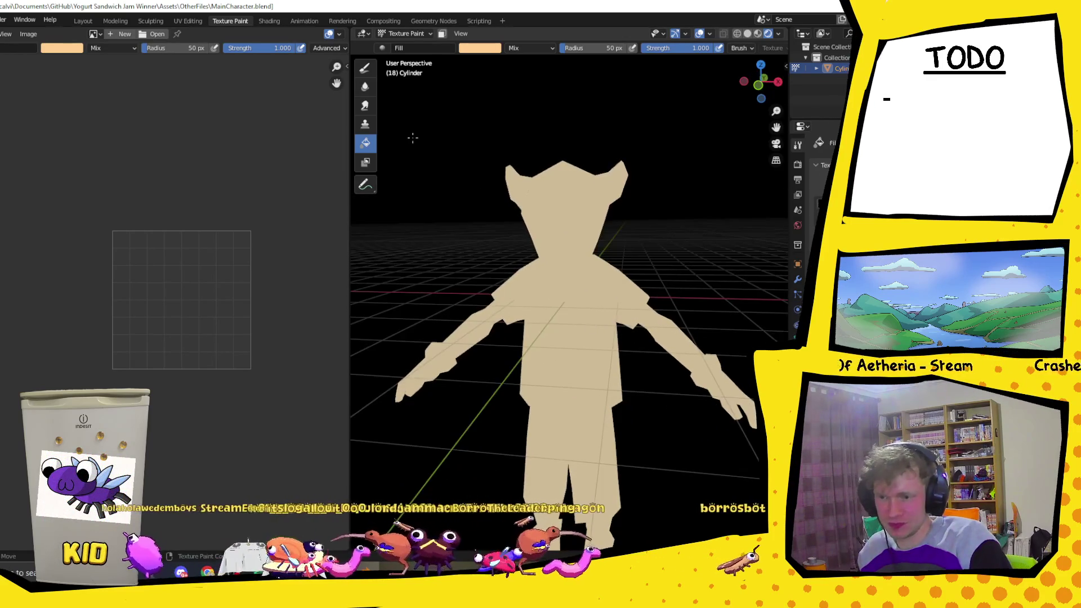
- Switch from texture painting to Edit Mode and show the mesh as a see-through wireframe
left_click(409, 34)
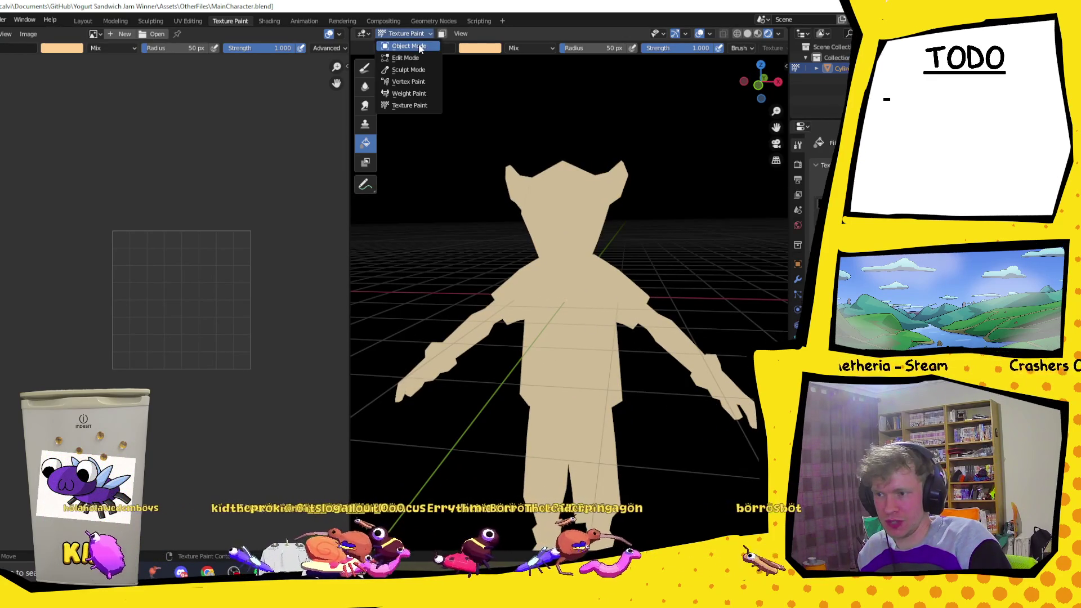
left_click(419, 47)
left_click(414, 34)
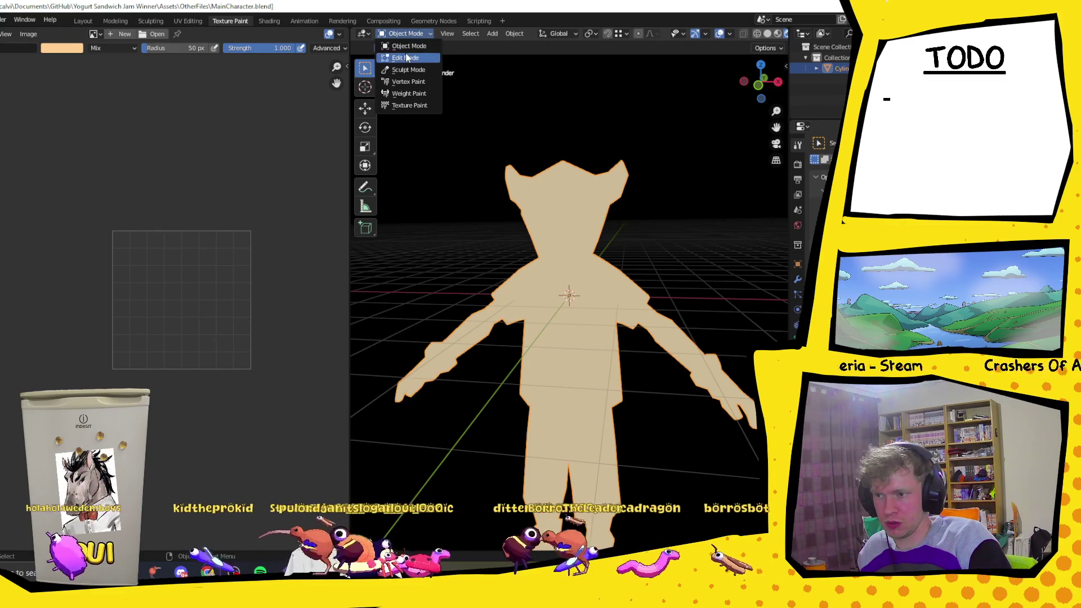
left_click(407, 57)
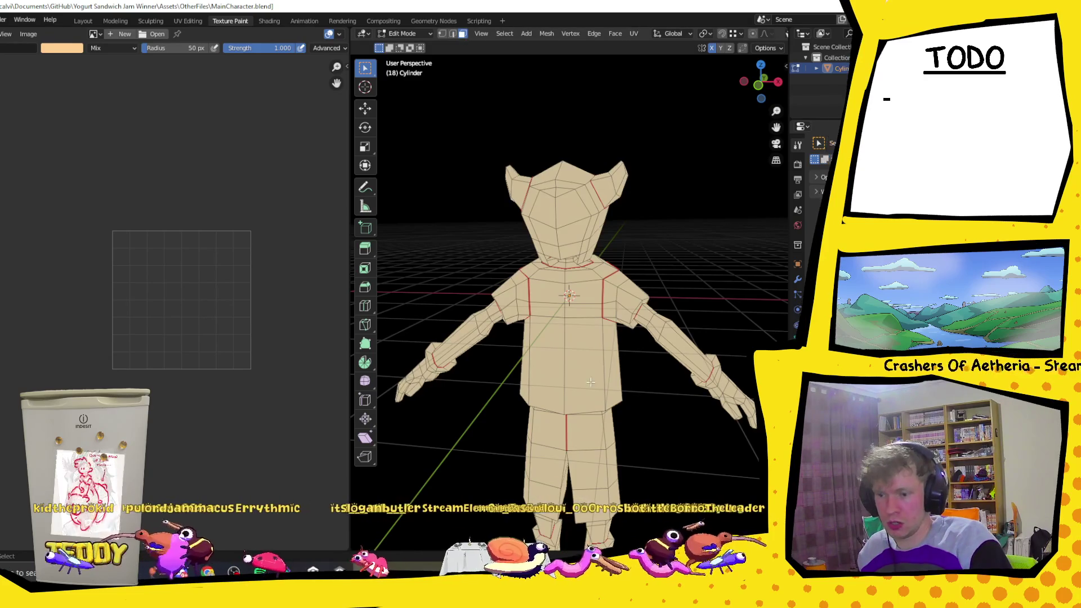
middle_click_drag(612, 371, 653, 274)
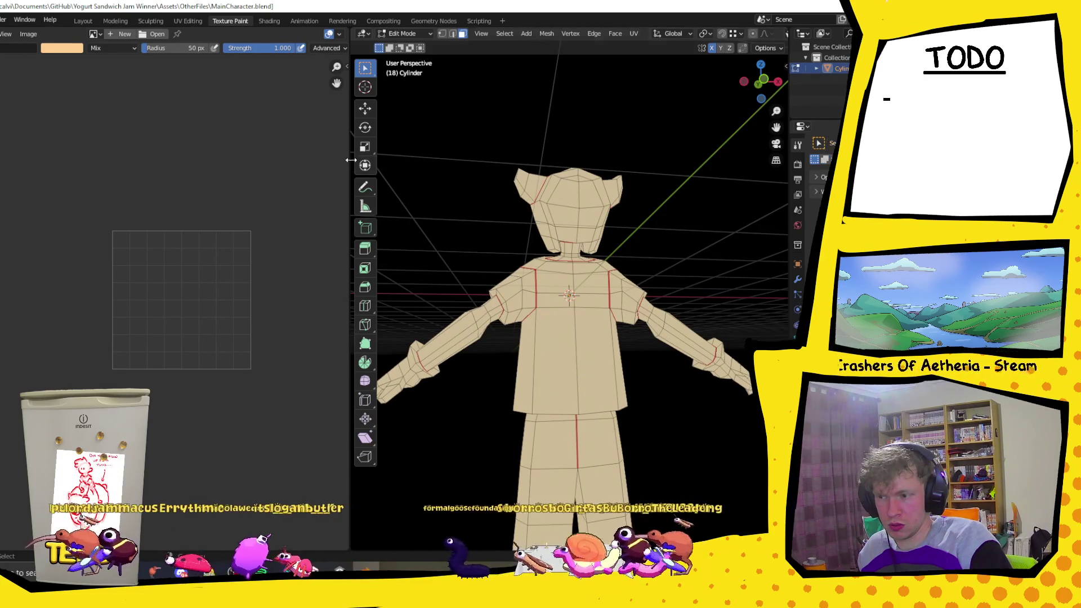
left_click_drag(351, 161, 164, 160)
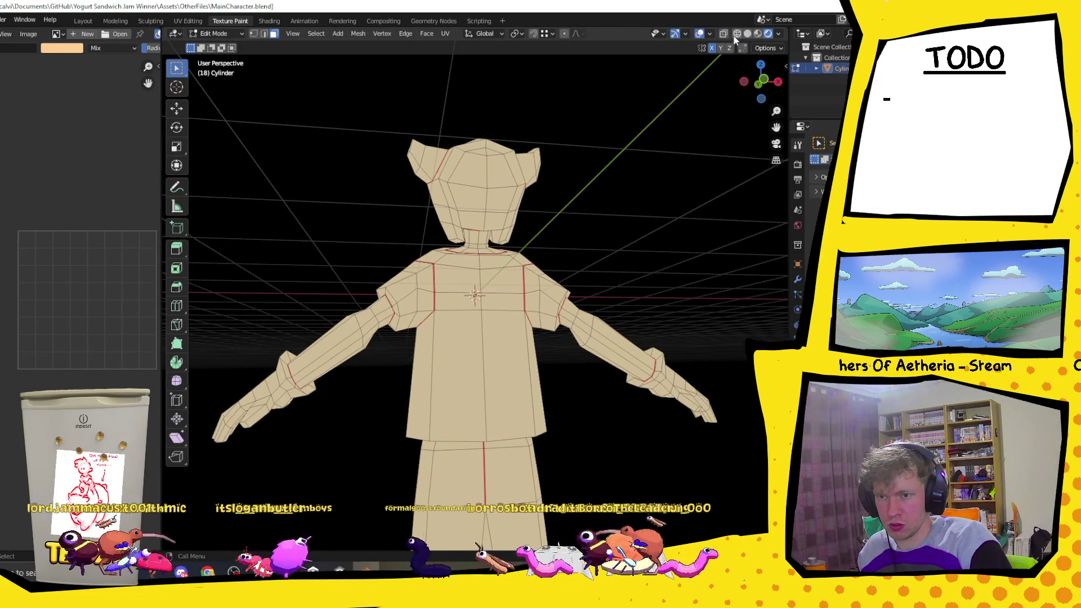
left_click(736, 36)
- Box-select the left shoulder and upper torso faces for the shirt
mouse_move(395, 259)
left_mouse_down()
mouse_move(426, 300)
mouse_move(439, 359)
left_mouse_up()
left_click_drag(386, 269, 554, 446)
mouse_move(554, 445)
middle_mouse_down()
mouse_move(541, 366)
mouse_move(507, 314)
middle_mouse_up()
key("z")
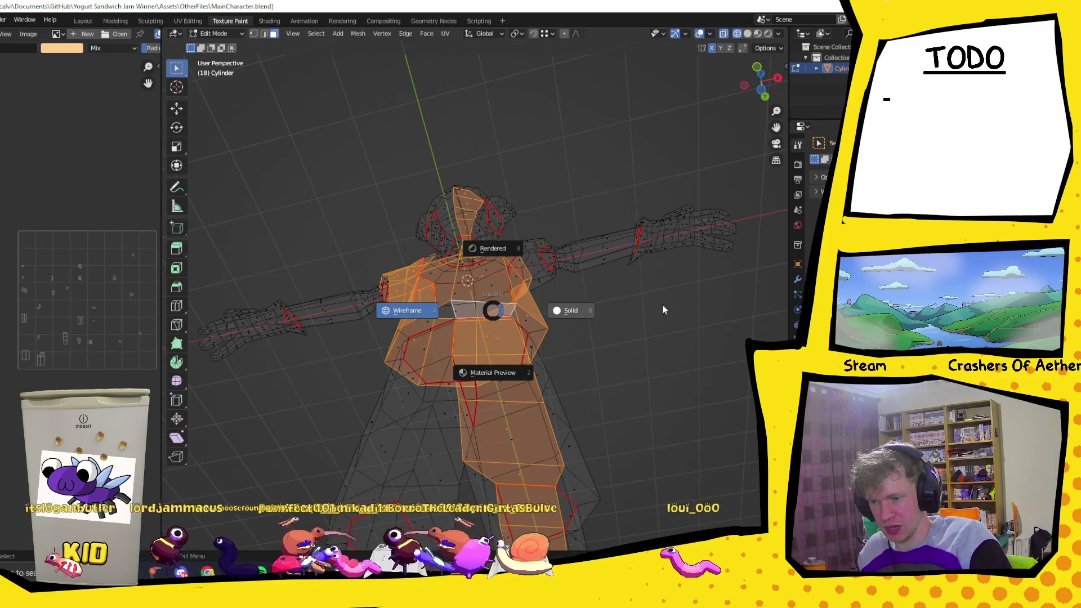
- Add the right shoulder faces to the shirt selection
key("Escape")
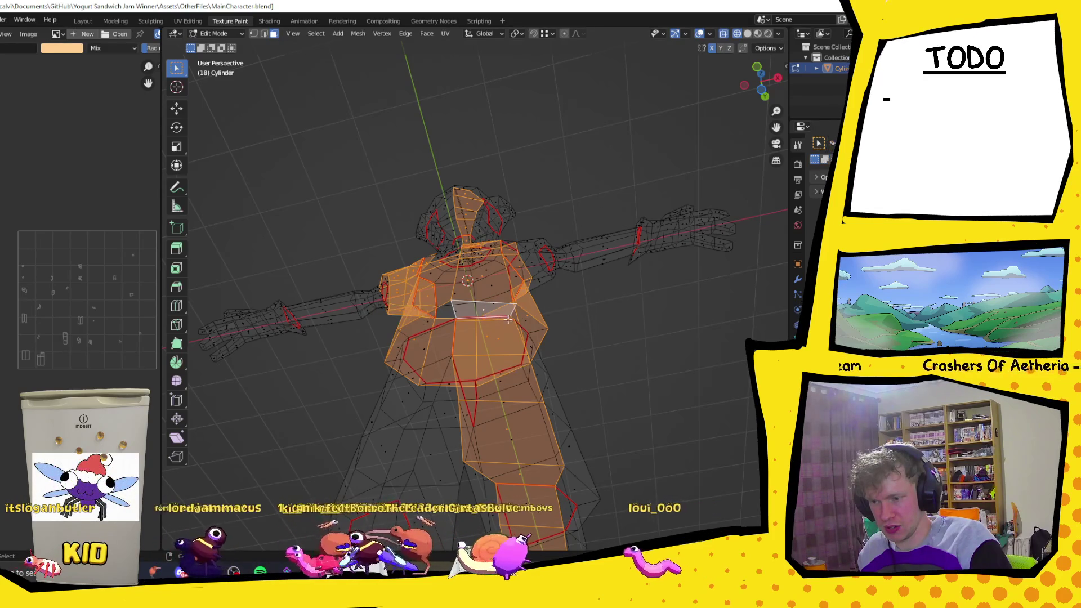
key("ctrl+z")
mouse_move(514, 311)
middle_mouse_down()
mouse_move(498, 255)
mouse_move(560, 251)
mouse_move(490, 227)
middle_mouse_up()
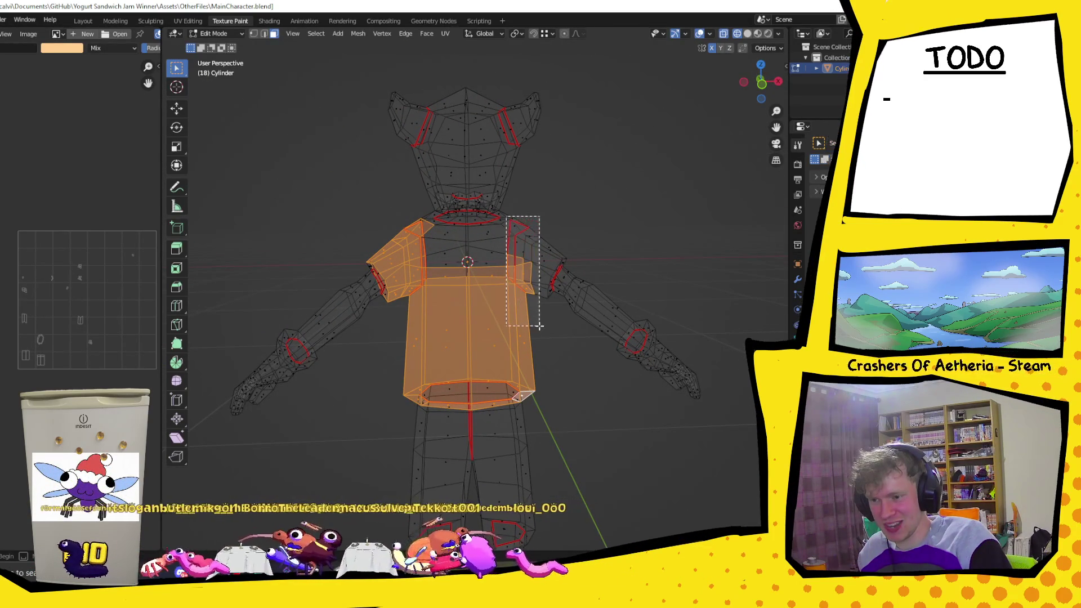
left_click_drag(539, 325, 540, 332)
mouse_move(555, 221)
middle_mouse_down()
mouse_move(500, 258)
mouse_move(604, 272)
middle_mouse_up()
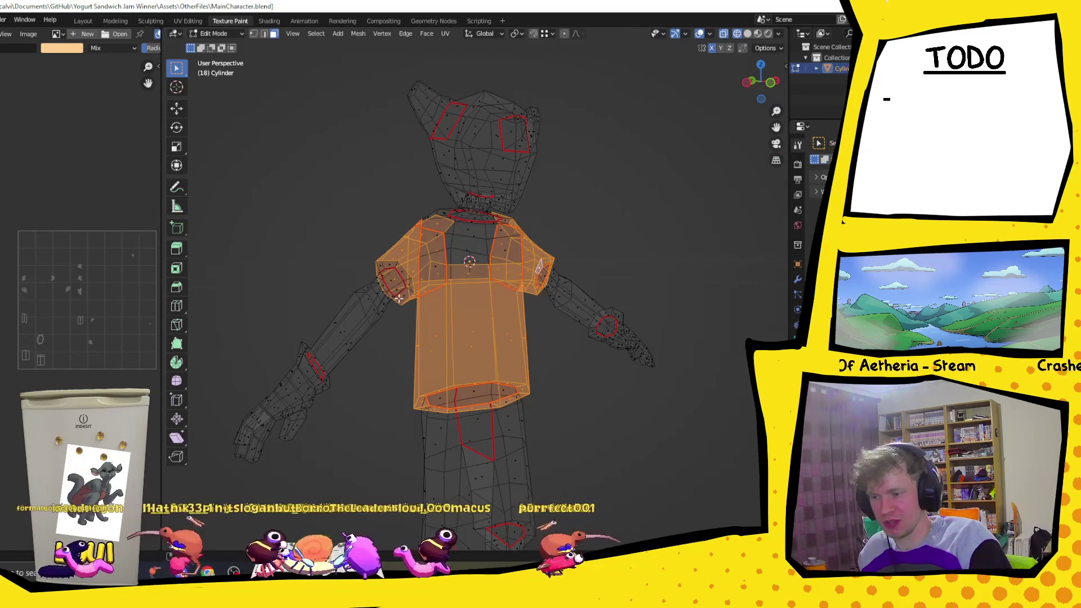
middle_click_drag(398, 298, 429, 239)
- Select the remaining torso and shoulder faces so the whole shirt is selected
left_click_drag(430, 239, 452, 278)
left_click_drag(527, 285, 527, 285)
mouse_move(527, 285)
middle_mouse_down()
mouse_move(493, 222)
mouse_move(429, 224)
middle_mouse_up()
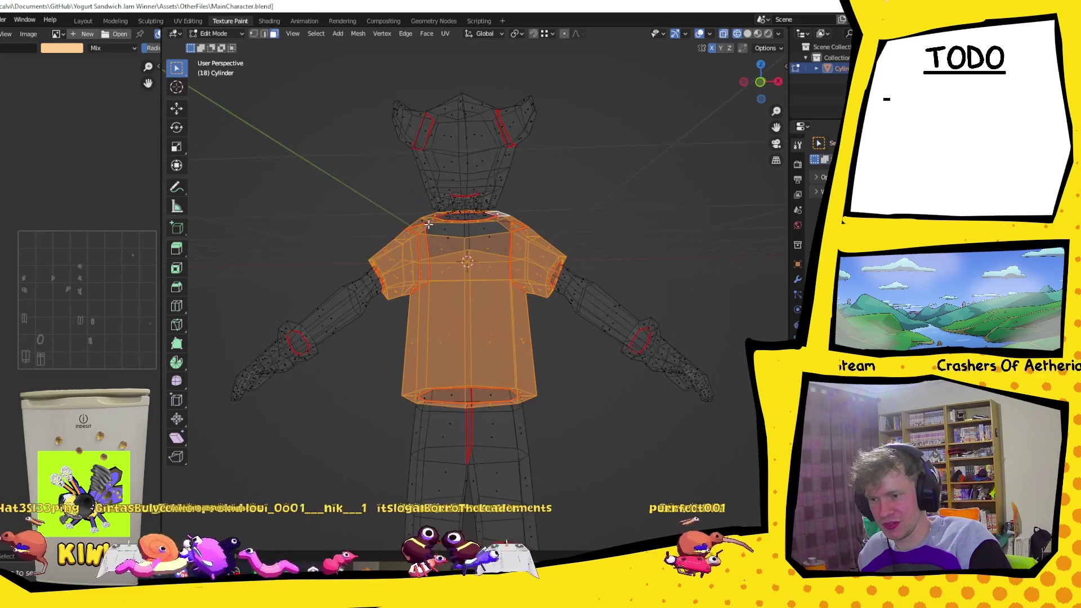
middle_click_drag(429, 224, 579, 311)
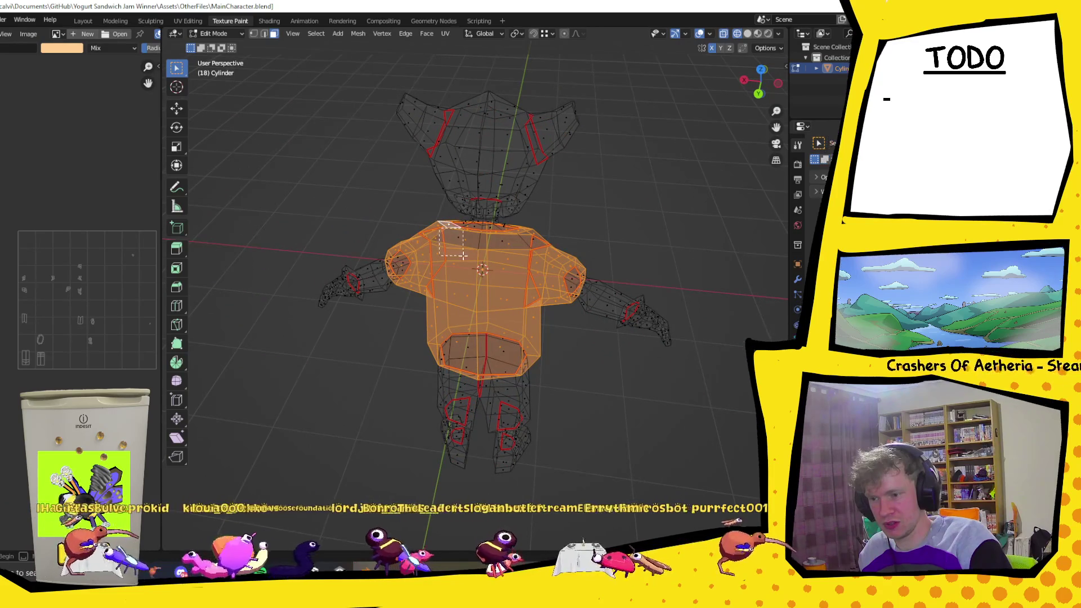
left_click_drag(463, 255, 532, 240)
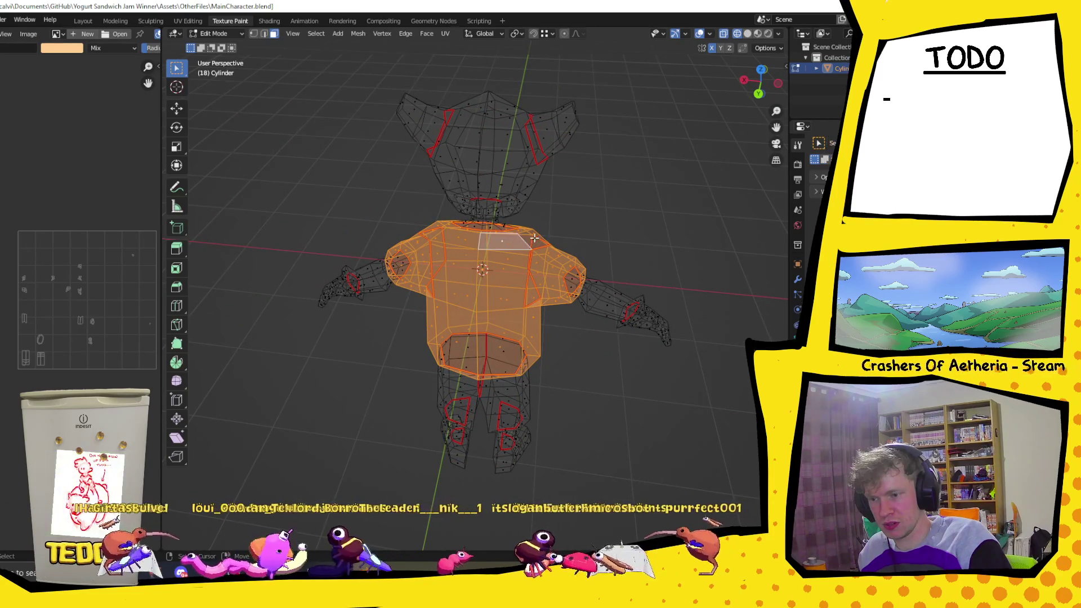
middle_click_drag(648, 246, 357, 210)
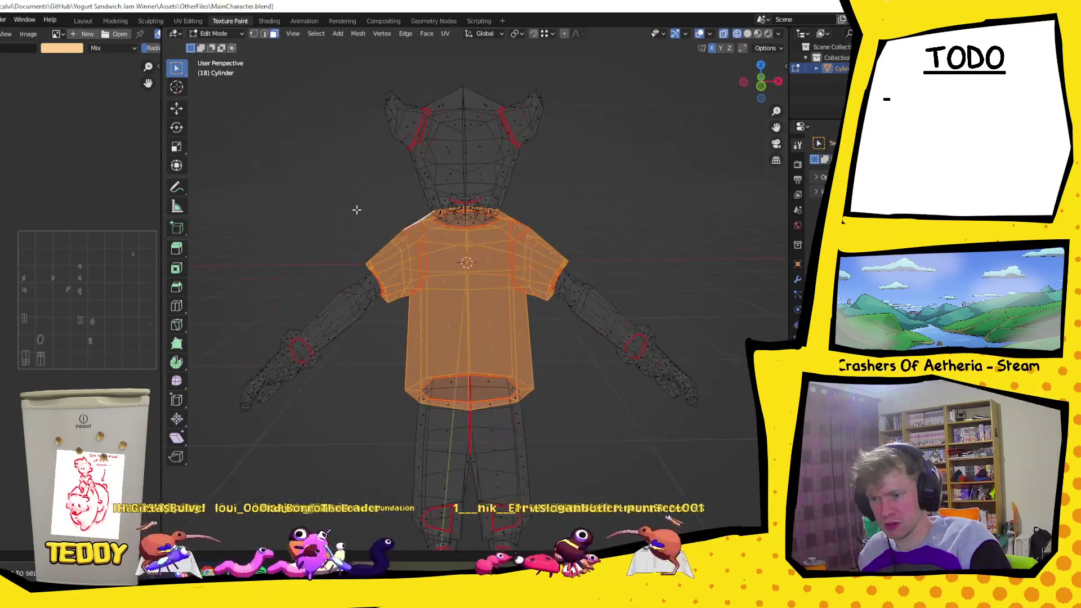
left_click(225, 33)
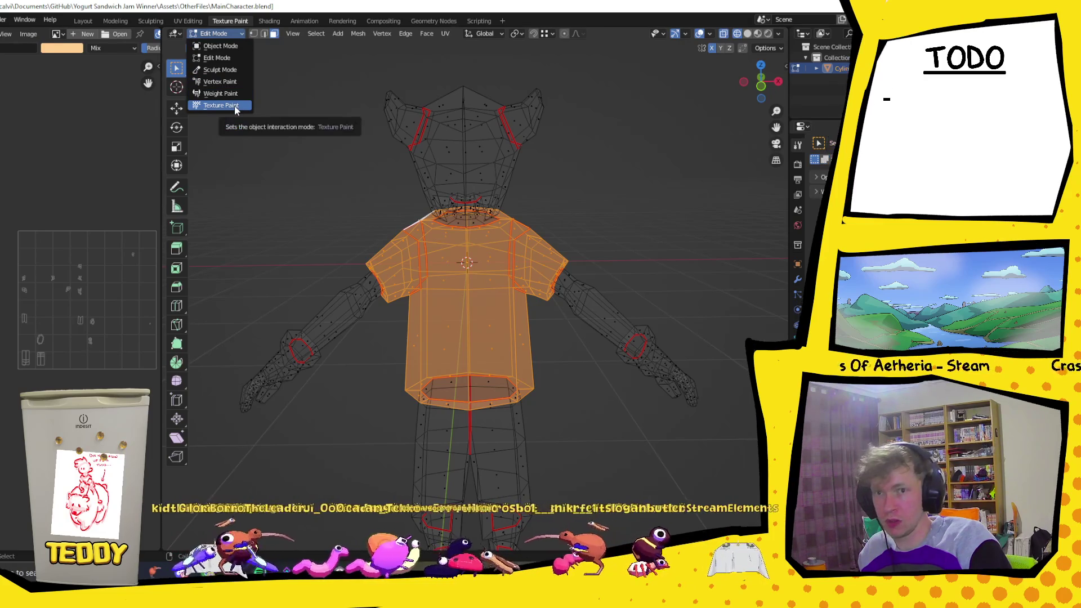
- Return to Texture Paint with rendered shading, face-selection masking on, and a purple brush colour
left_click(238, 107)
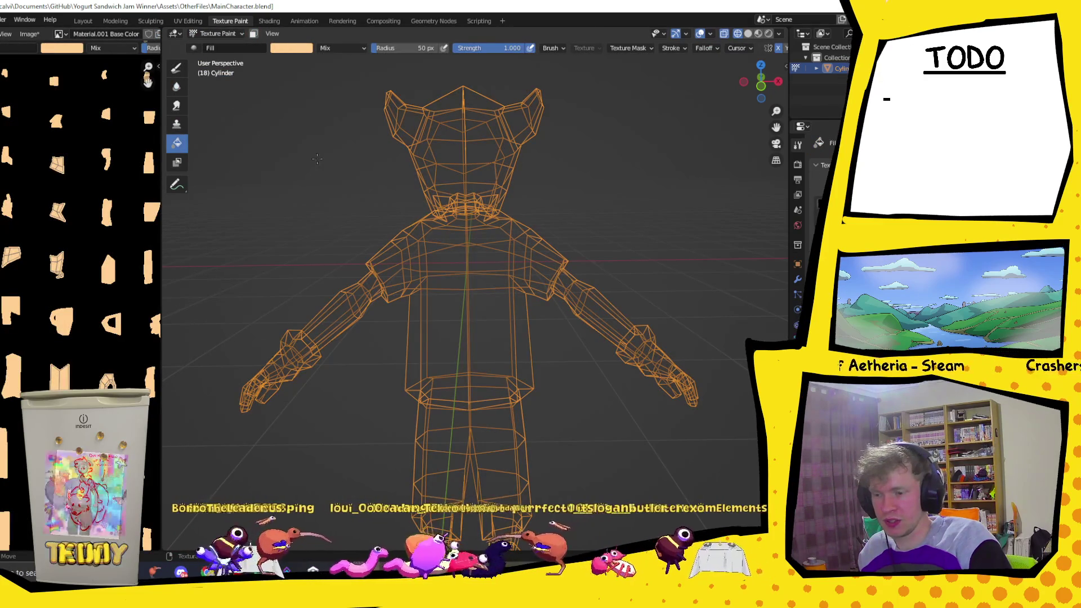
scroll(342, 154, "down", 3)
middle_click_drag(342, 154, 342, 195)
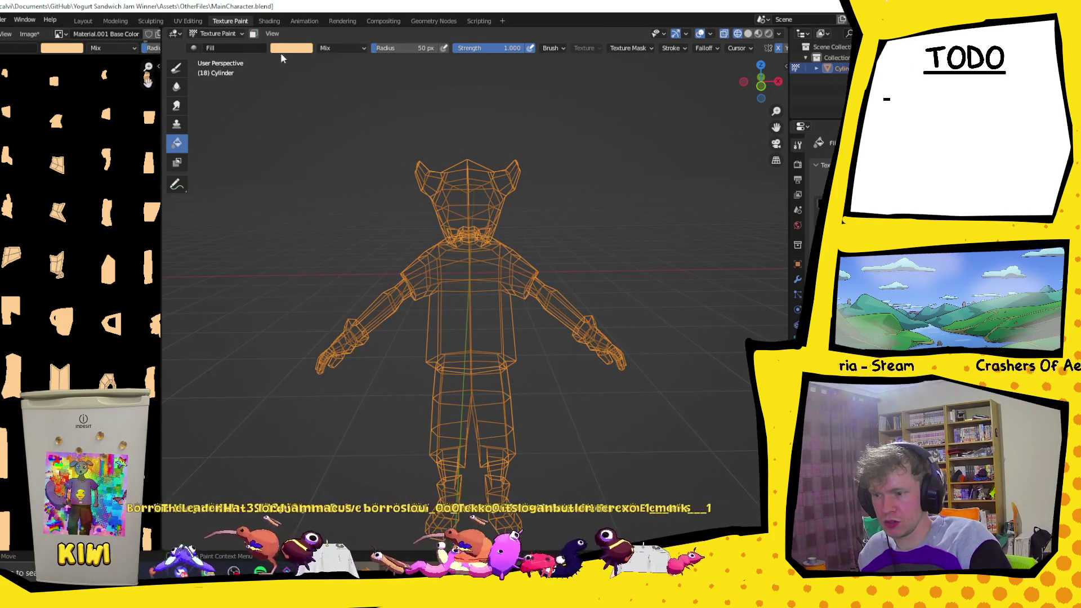
left_click(769, 34)
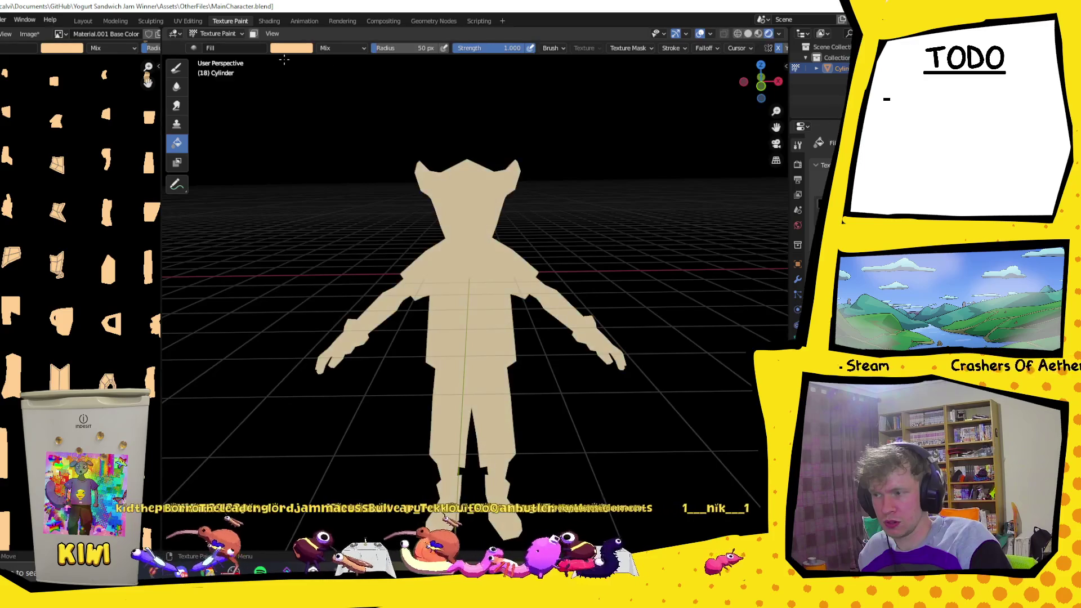
left_click(254, 34)
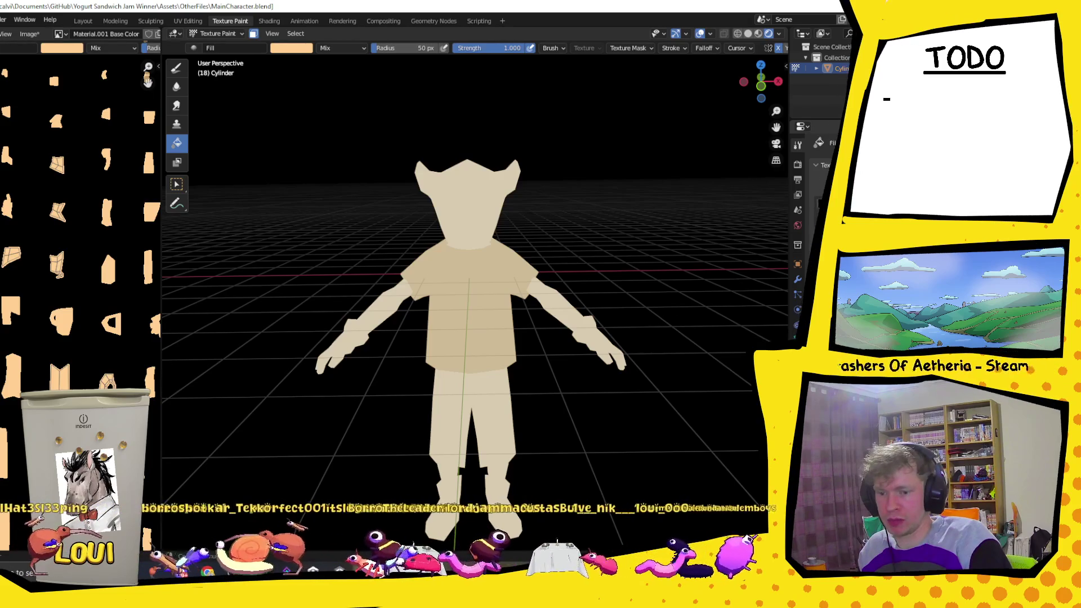
key("x")
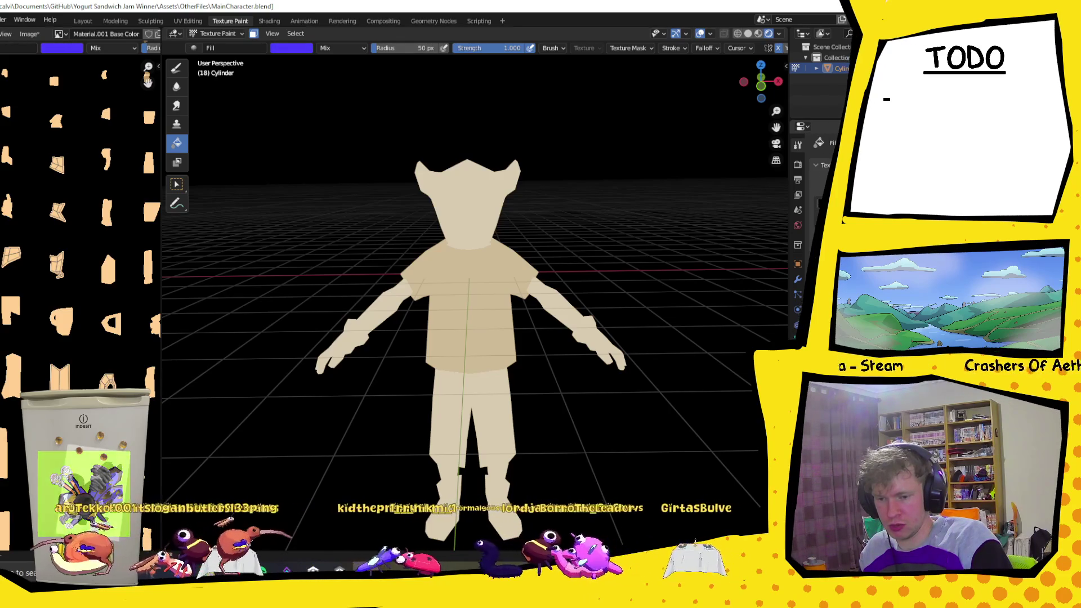
- Fill the selected shirt faces with purple and inspect the result from several sides
left_click(456, 302)
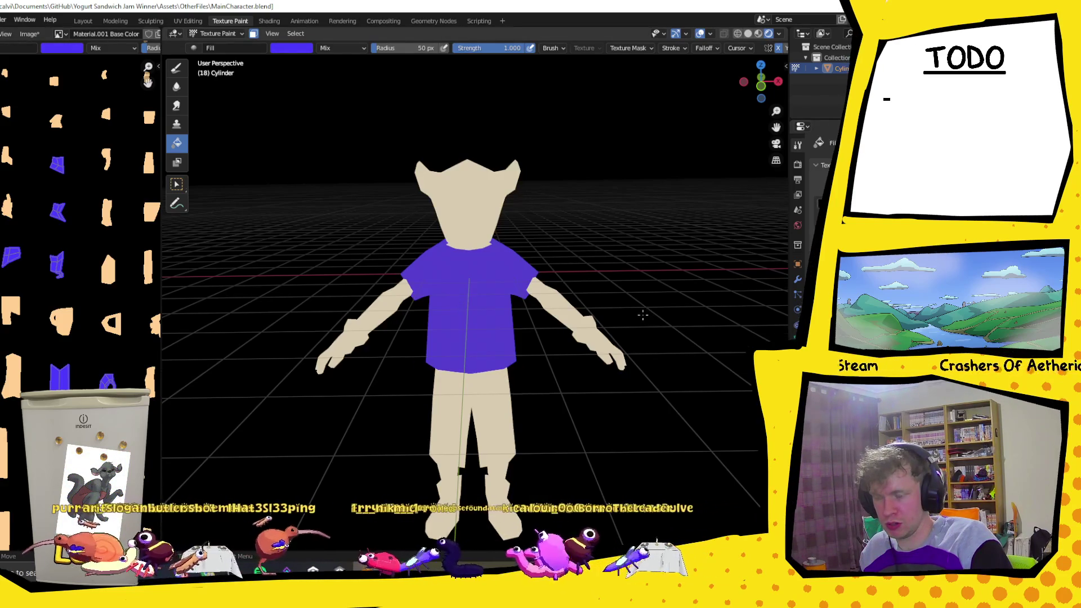
middle_click_drag(647, 316, 605, 300)
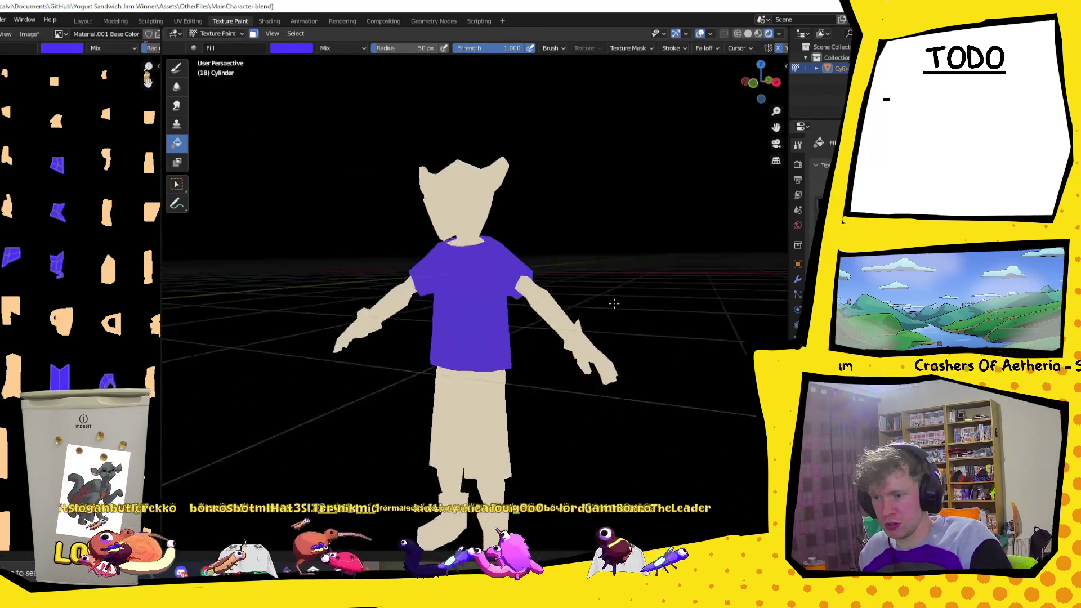
middle_click_drag(604, 301, 505, 232)
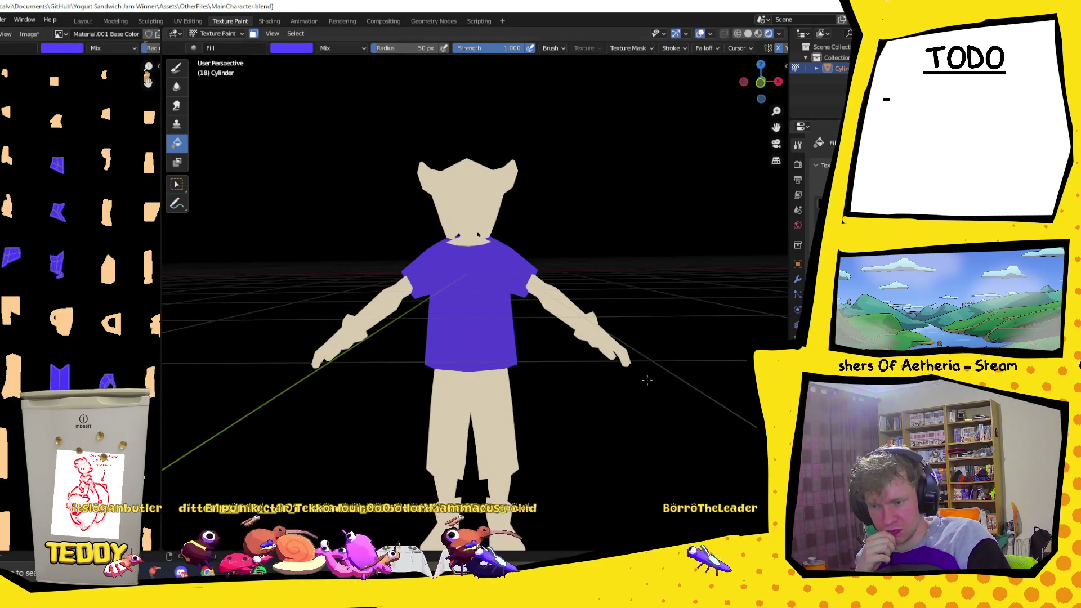
mouse_move(430, 268)
middle_mouse_down()
mouse_move(544, 295)
mouse_move(439, 292)
middle_mouse_up()
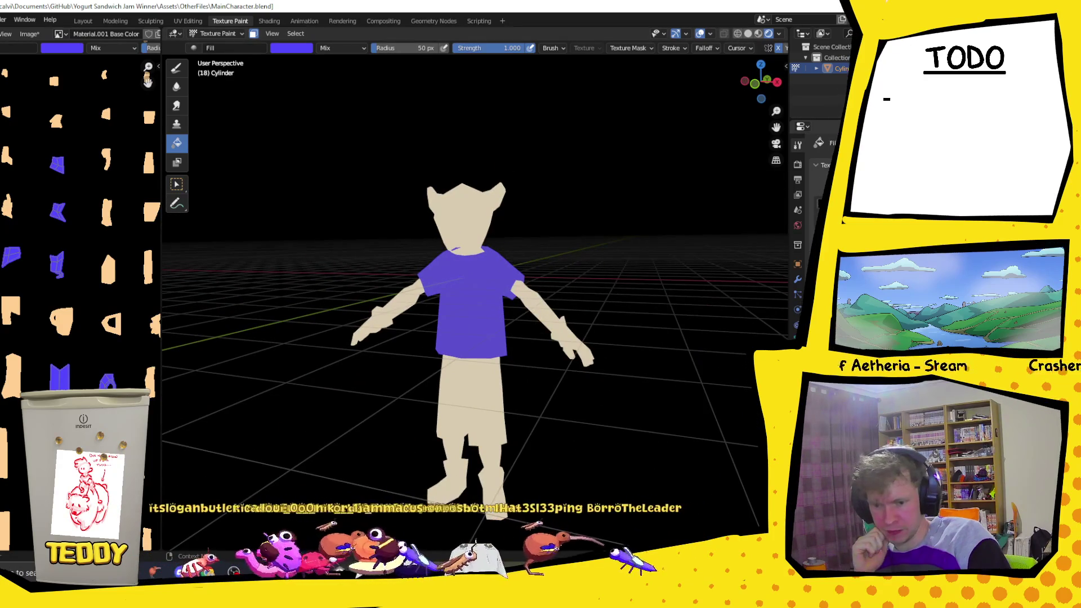
mouse_move(439, 291)
middle_mouse_down()
mouse_move(474, 312)
mouse_move(690, 346)
mouse_move(685, 321)
middle_mouse_up()
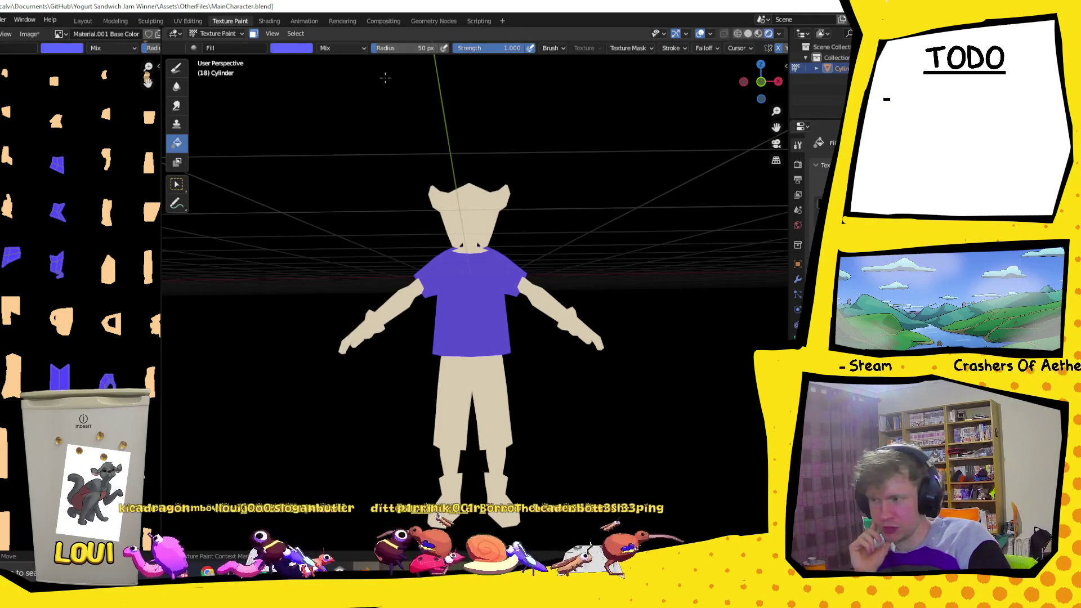
left_click(221, 34)
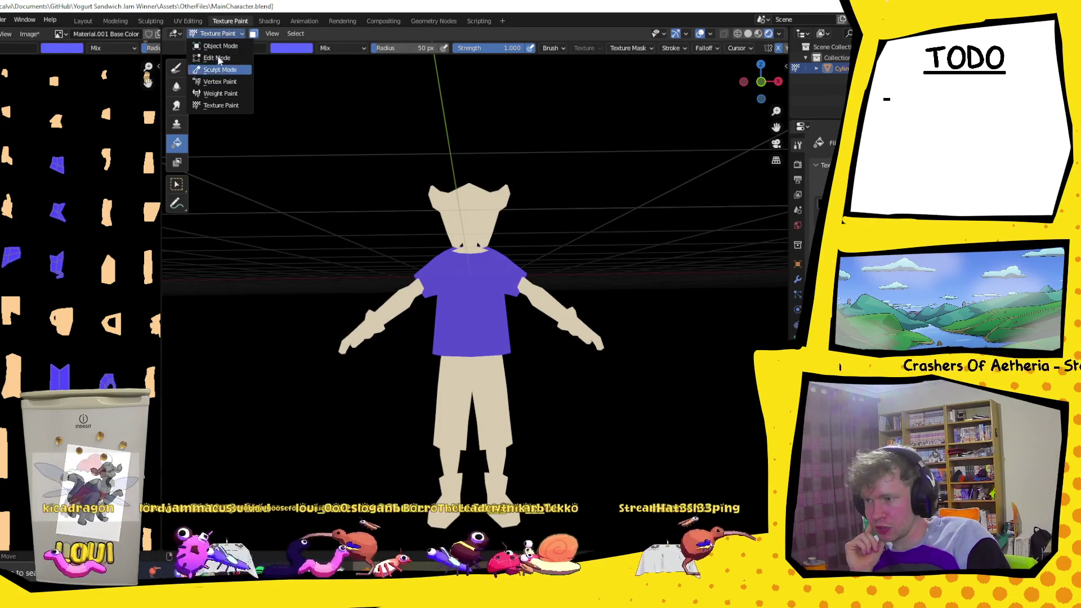
- In Edit Mode, select the shorts faces on the thighs down to the knees
left_click(221, 58)
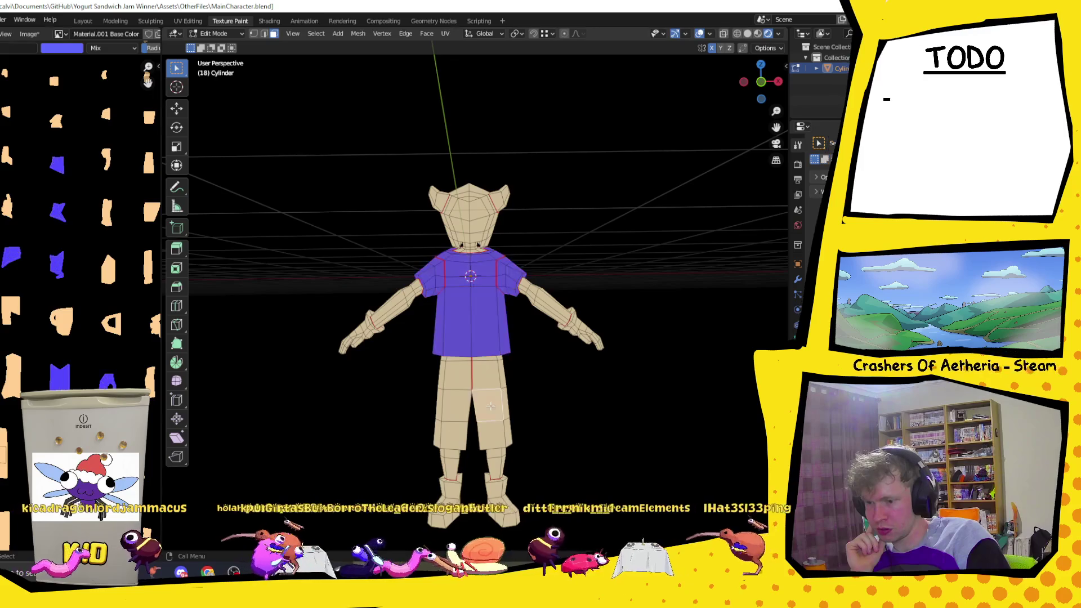
mouse_move(545, 364)
middle_mouse_down()
mouse_move(610, 374)
mouse_move(453, 377)
middle_mouse_up()
left_click(478, 384, "shift")
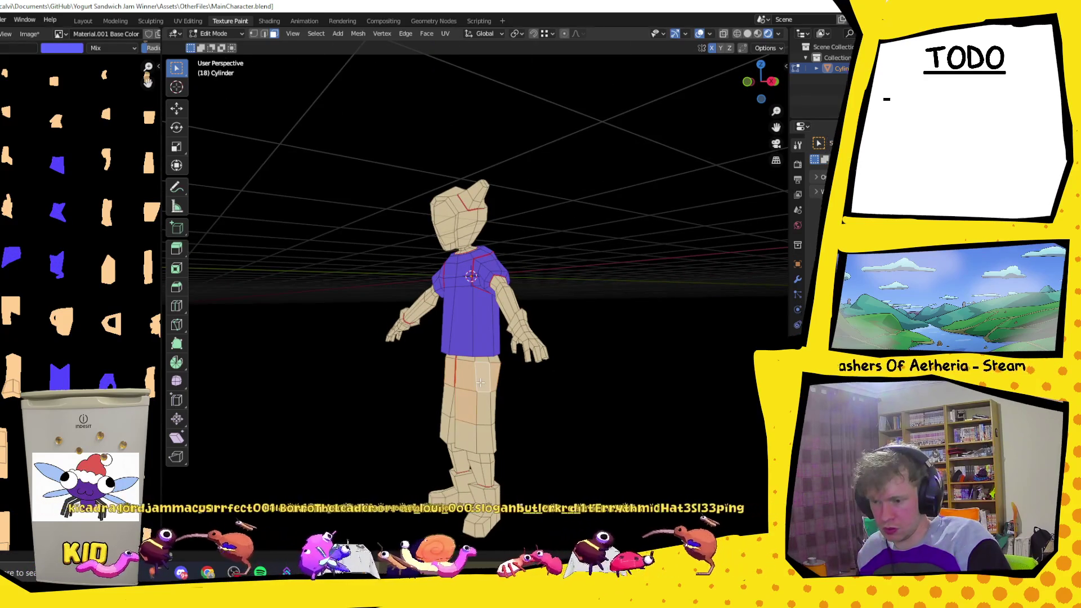
left_click(480, 411, "shift")
mouse_move(477, 443)
middle_mouse_down()
mouse_move(555, 423)
mouse_move(462, 411)
mouse_move(529, 351)
mouse_move(475, 375)
mouse_move(470, 365)
mouse_move(519, 307)
mouse_move(609, 338)
mouse_move(473, 338)
mouse_move(507, 342)
mouse_move(438, 371)
mouse_move(398, 338)
middle_mouse_up()
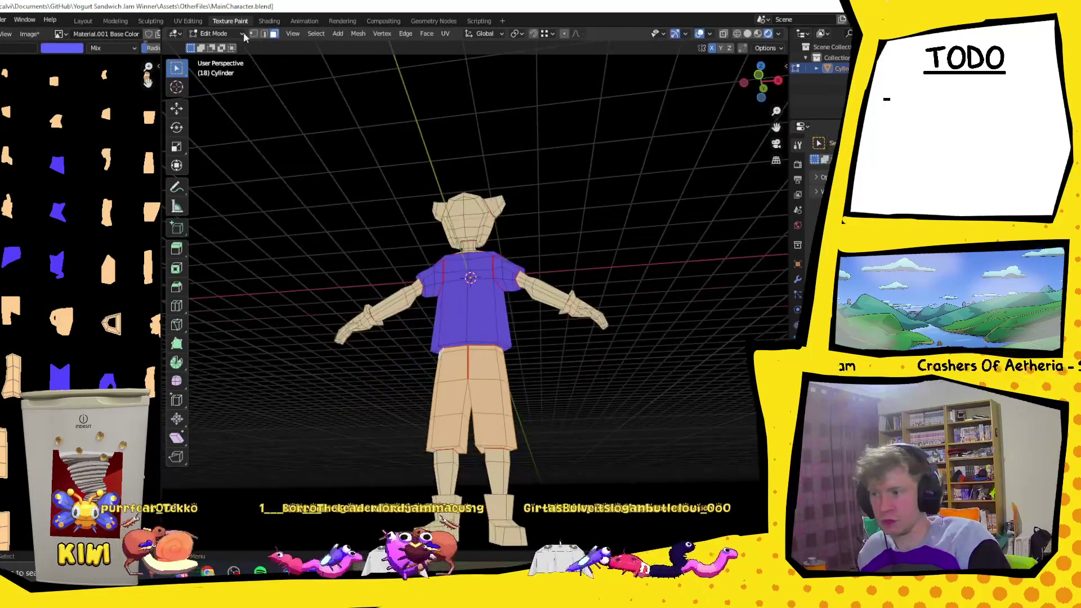
- Back in Texture Paint, darken and desaturate the purple and fill the shorts with it
left_click(221, 34)
left_click(221, 105)
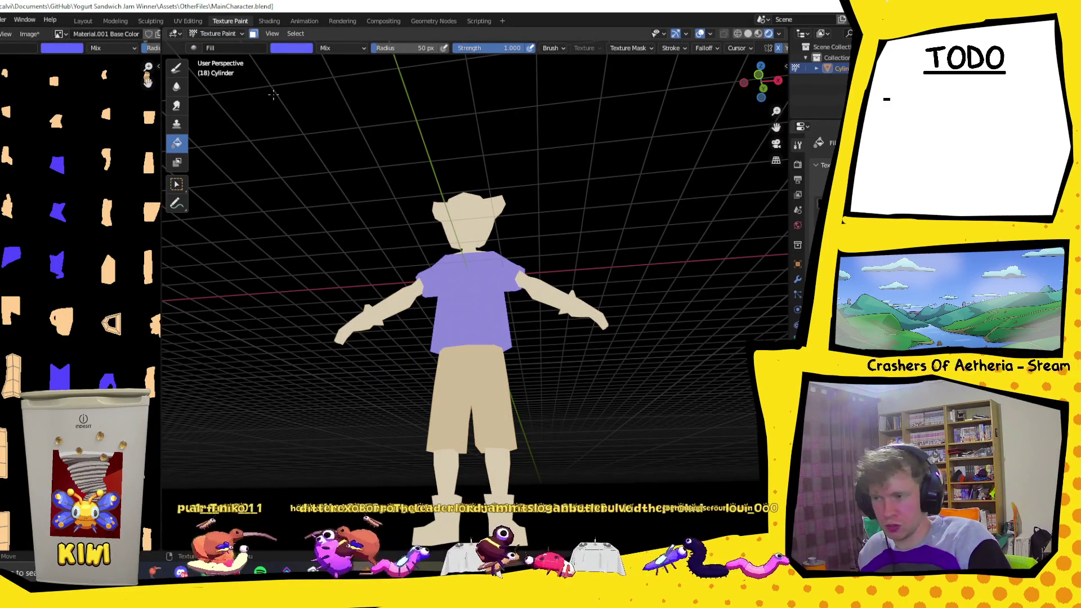
left_click(297, 49)
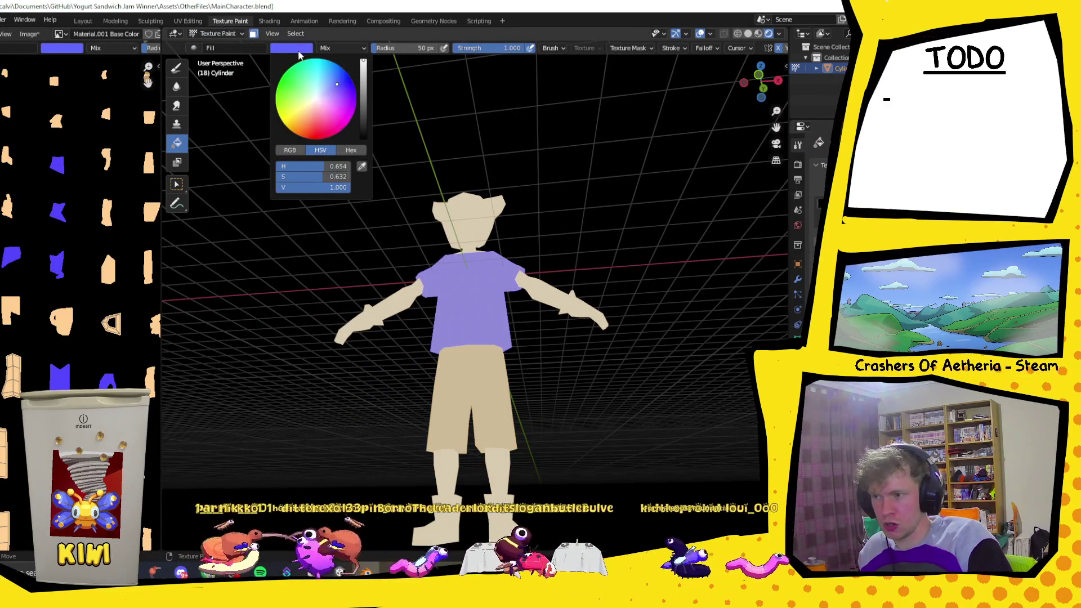
left_click(361, 107)
left_click_drag(330, 98, 322, 95)
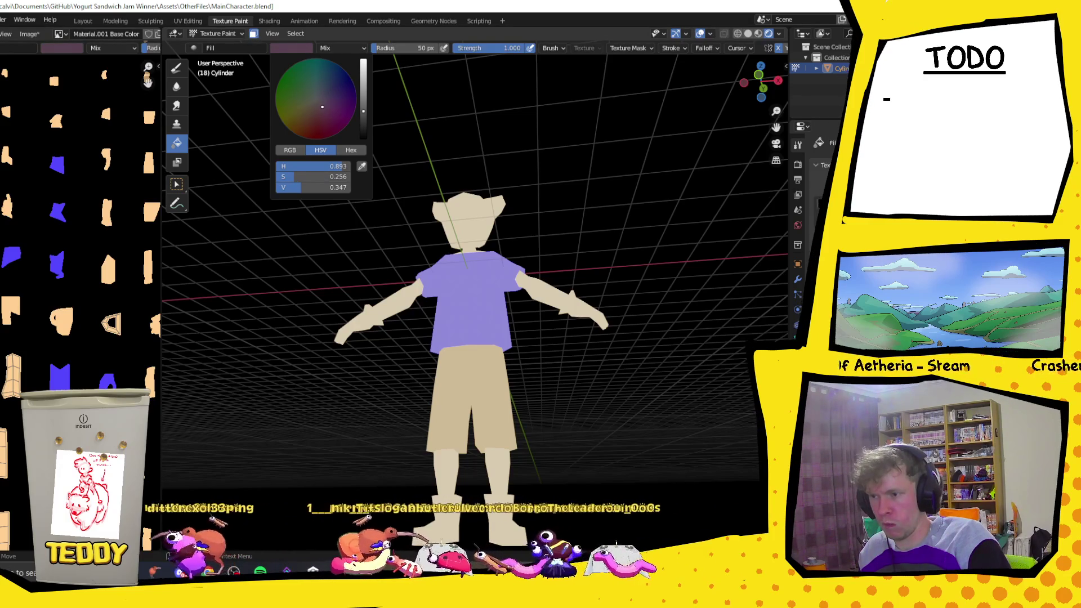
left_click(473, 398)
mouse_move(473, 397)
middle_mouse_down()
mouse_move(525, 410)
mouse_move(519, 371)
middle_mouse_up()
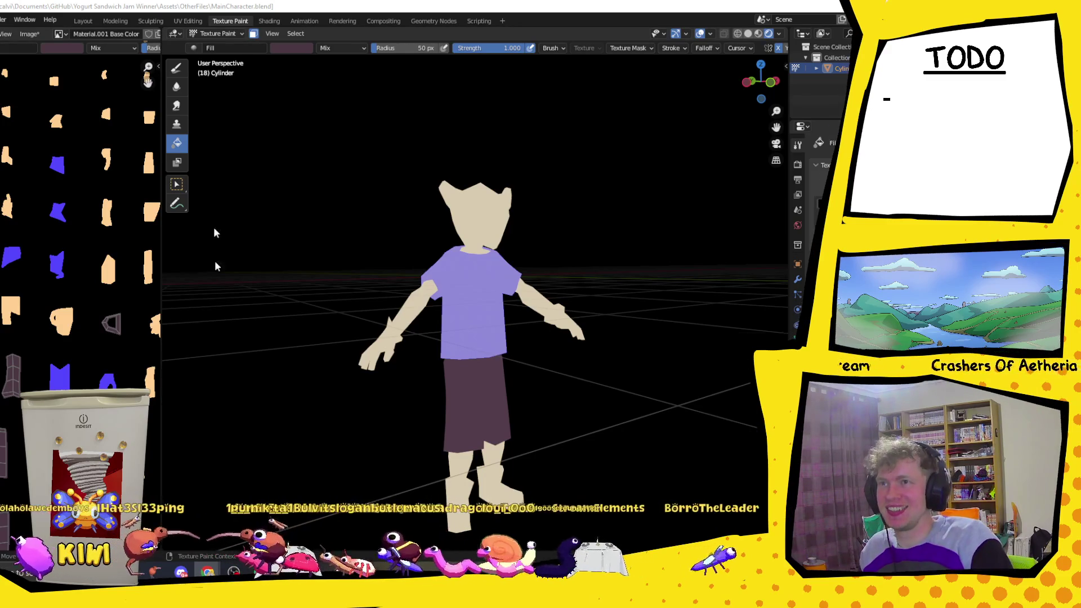
- Switch to the browser showing the Ulquiorra image search
key("alt+Tab")
left_click_drag(101, 19, 120, 17)
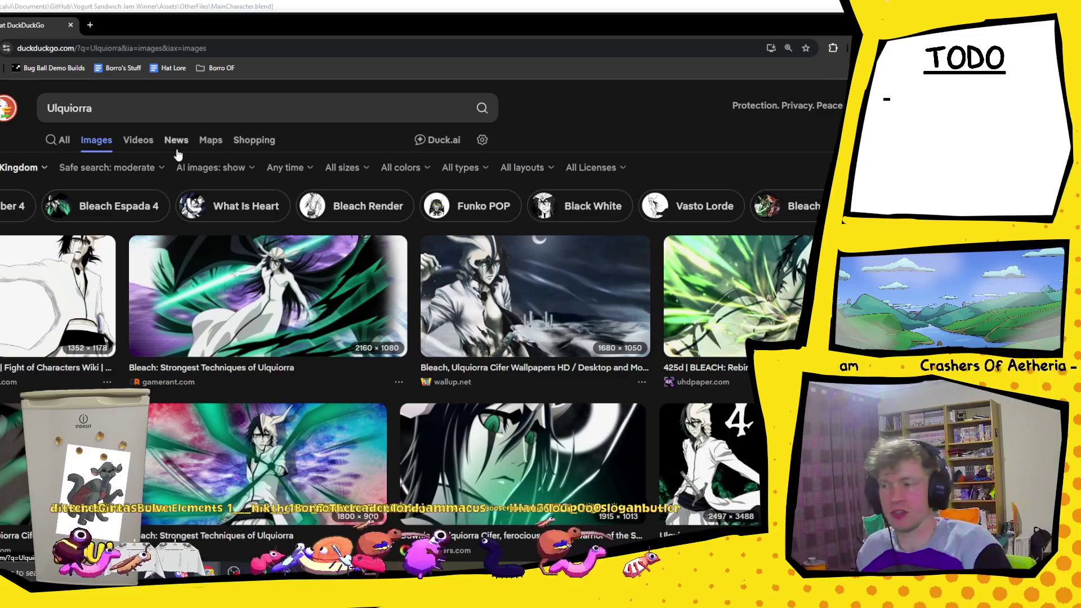
- Return from the DuckDuckGo results to Blender and view the character's back
key("alt+Tab")
mouse_move(667, 299)
middle_mouse_down()
mouse_move(397, 314)
mouse_move(629, 404)
middle_mouse_up()
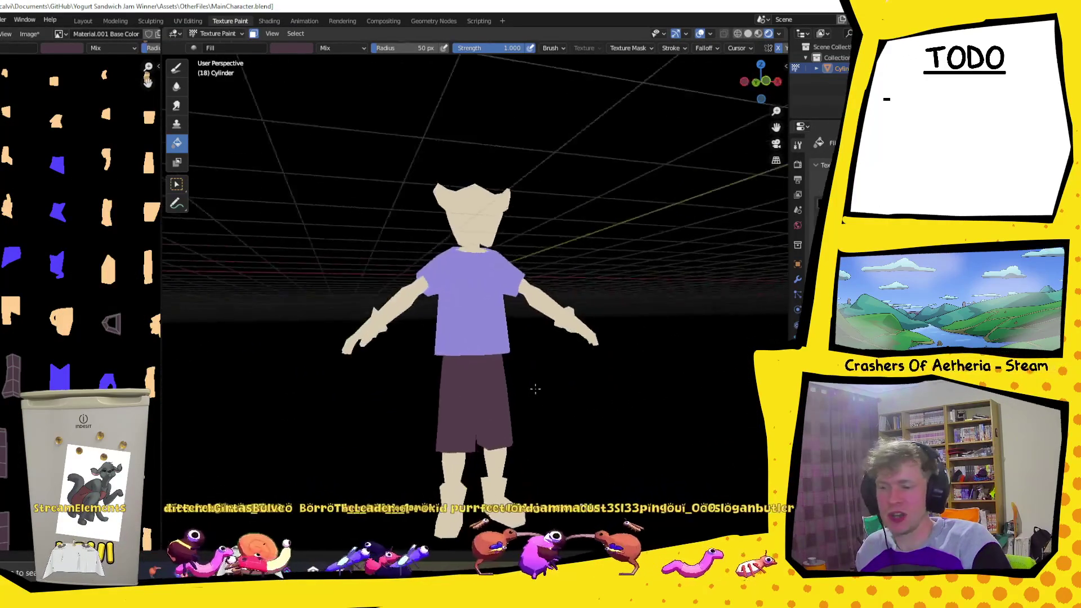
- Pick a green in the colour picker and fill the shorts with it
middle_click_drag(629, 404, 311, 49)
left_click(309, 48)
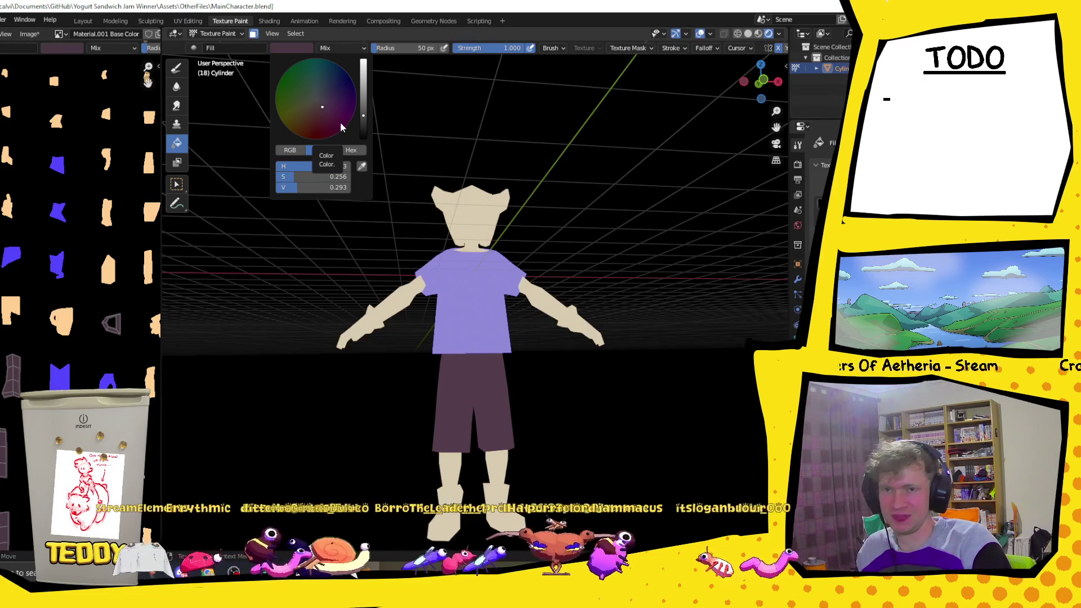
left_click_drag(301, 101, 295, 95)
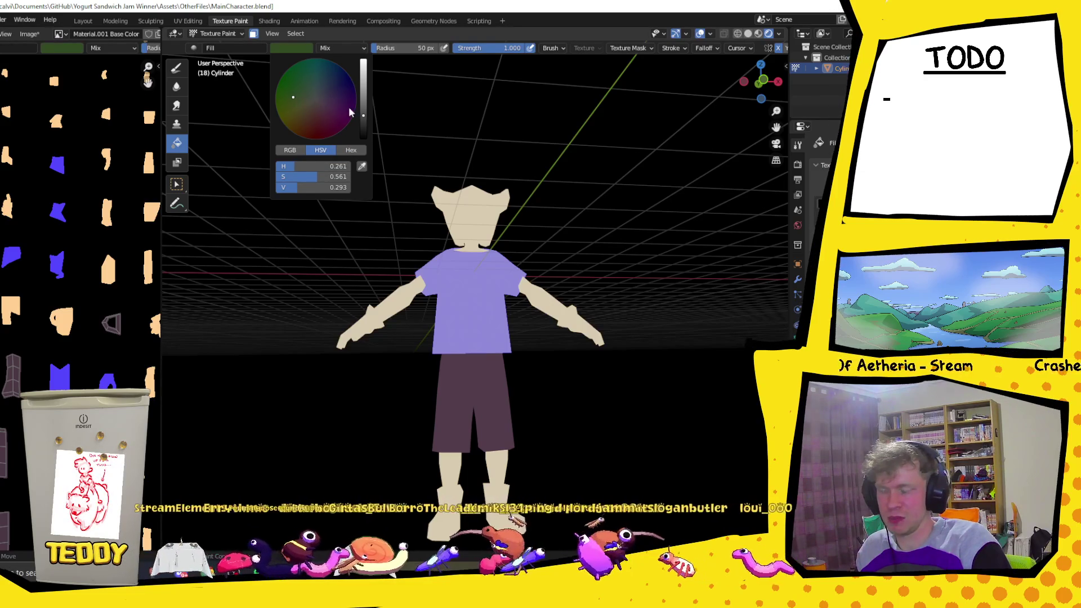
left_click_drag(365, 116, 363, 111)
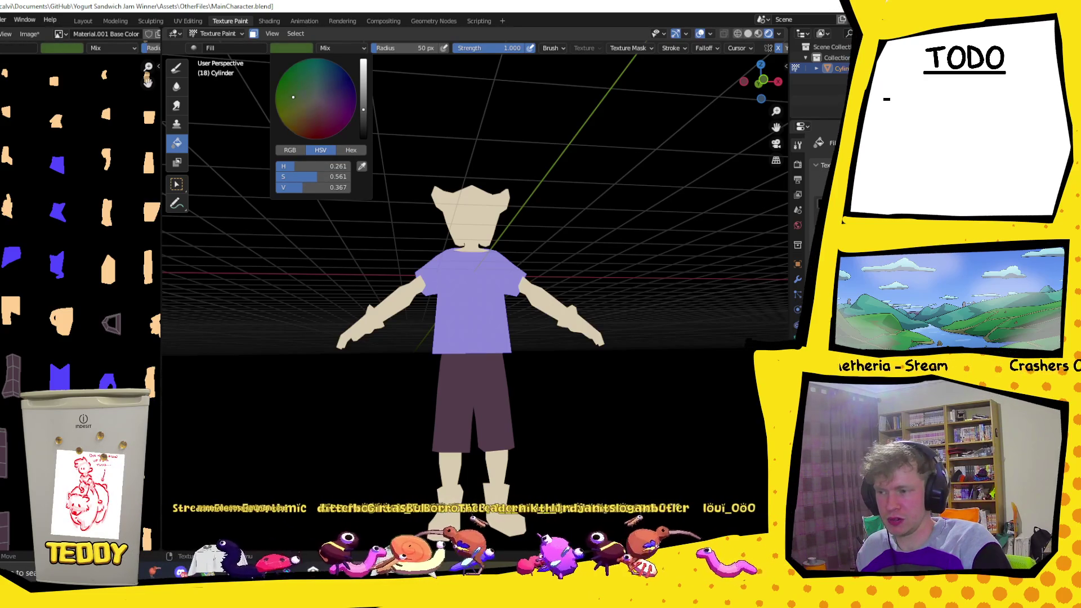
left_click(485, 397)
middle_click_drag(551, 394, 473, 372)
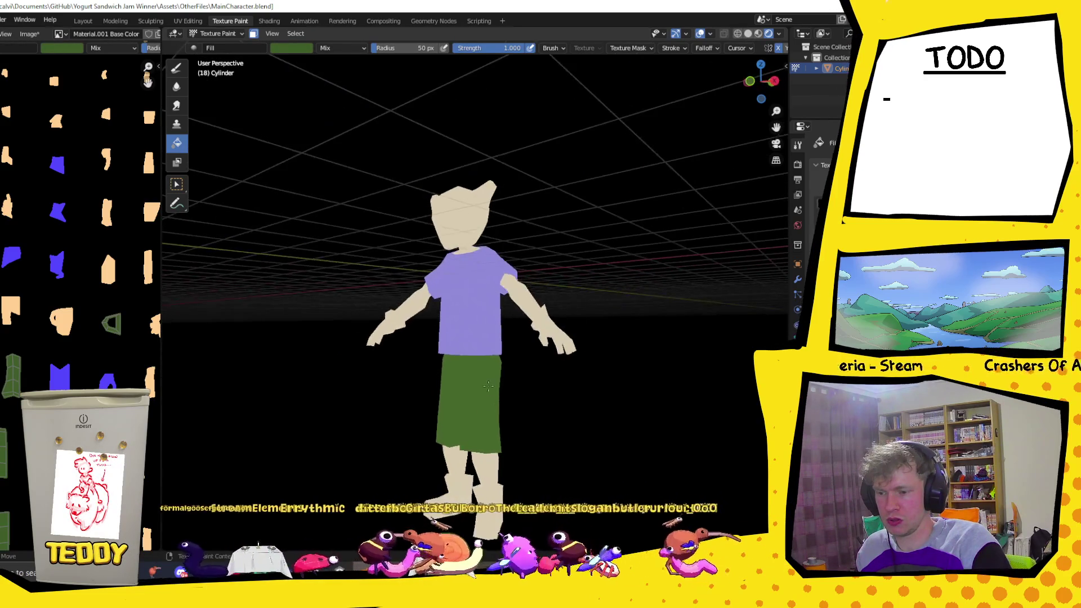
- Adjust the shorts to a paler olive green and check them from below and the front
left_click(288, 47)
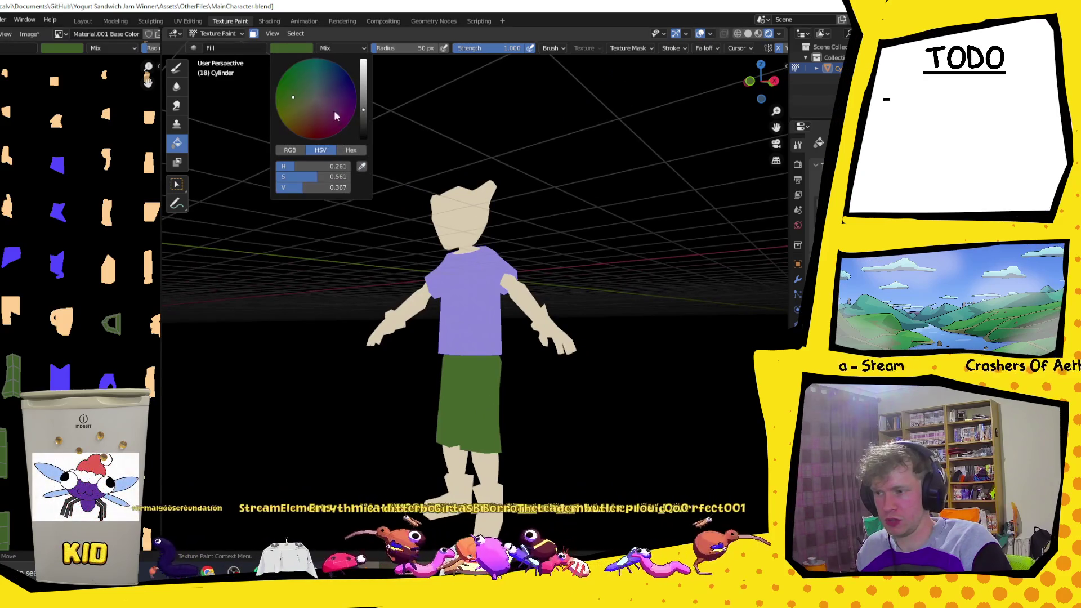
left_click(301, 101)
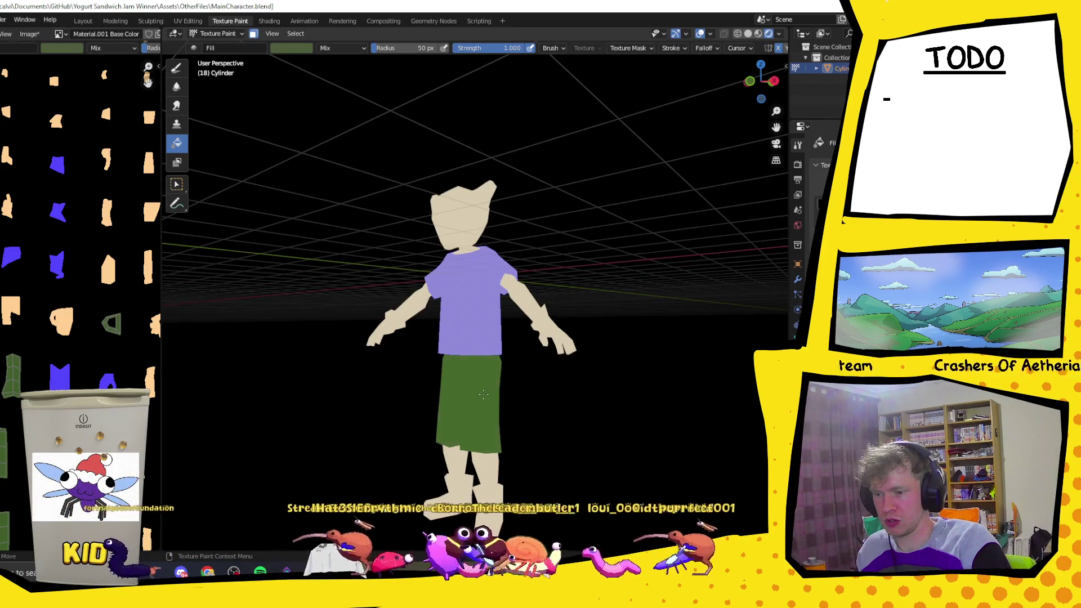
middle_click_drag(398, 173, 290, 34)
left_click(296, 47)
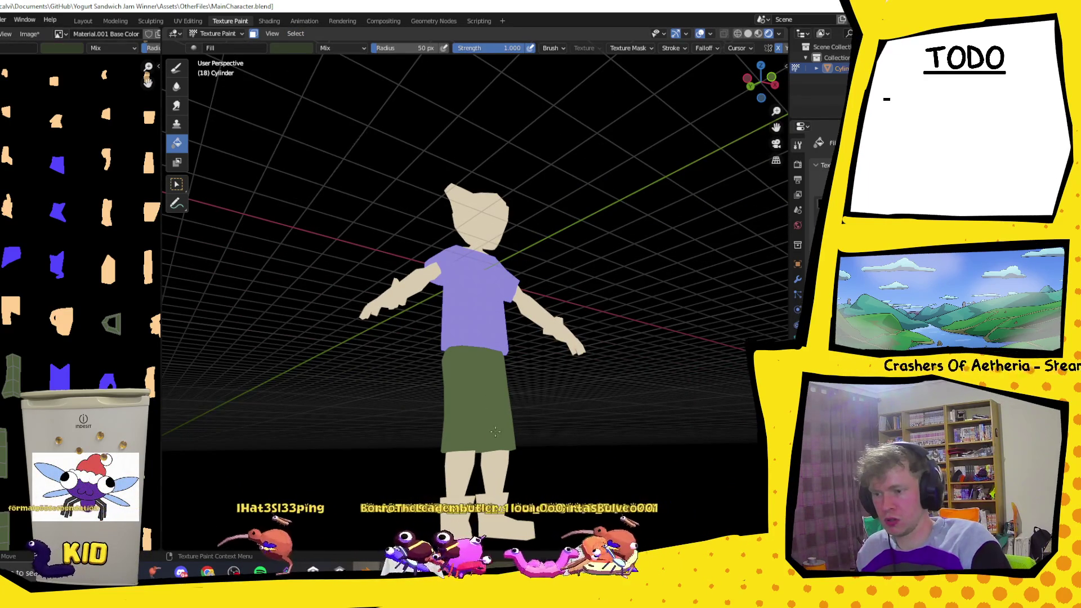
mouse_move(422, 337)
middle_mouse_down()
mouse_move(464, 385)
mouse_move(489, 361)
middle_mouse_up()
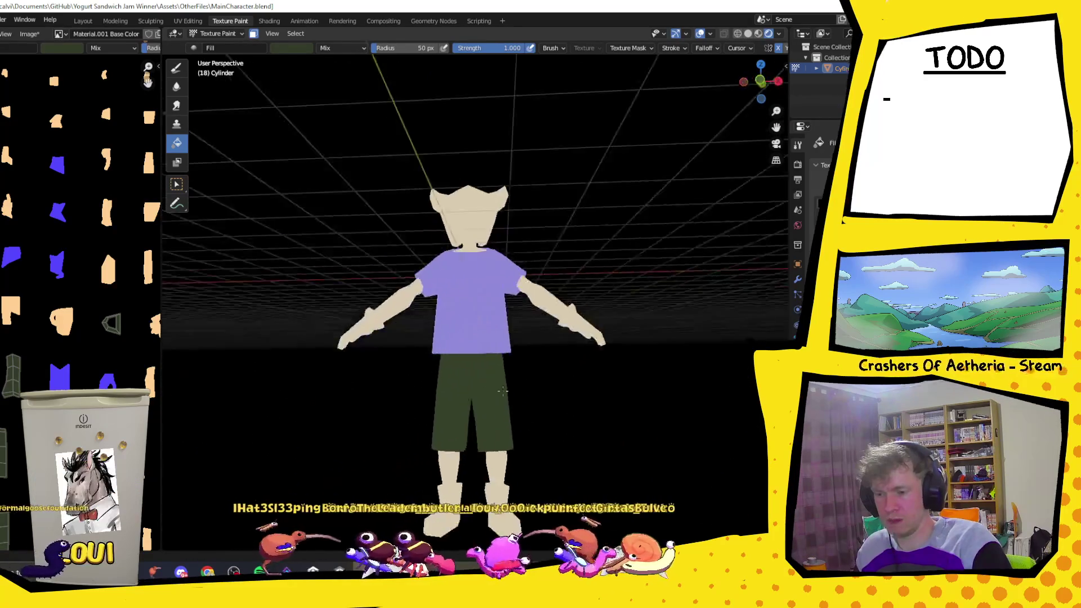
left_click(223, 32)
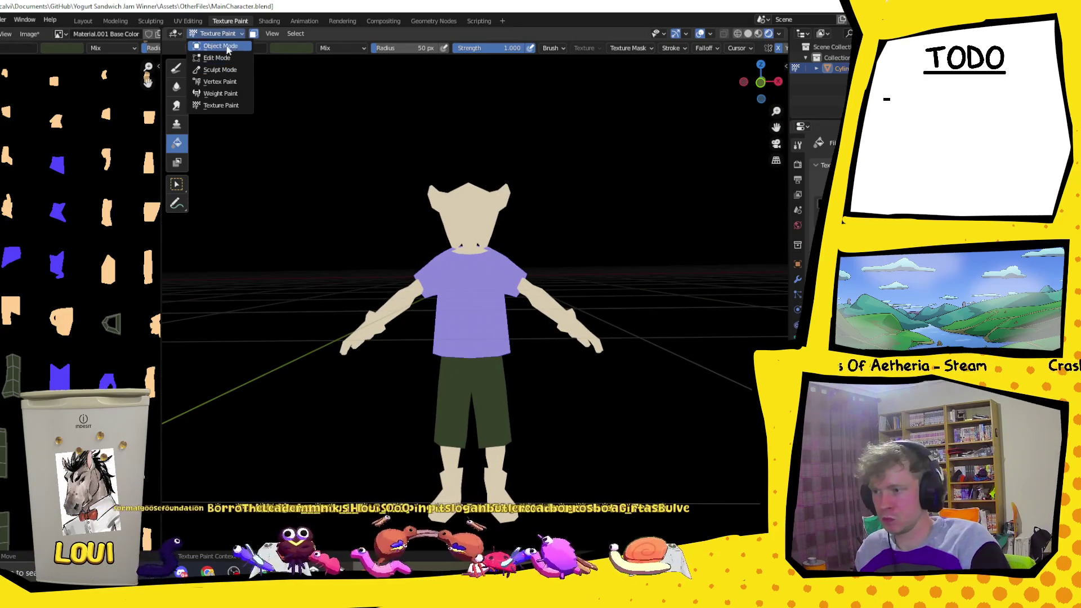
- In Edit Mode wireframe, box-select the left hand and wrist faces
left_click(217, 58)
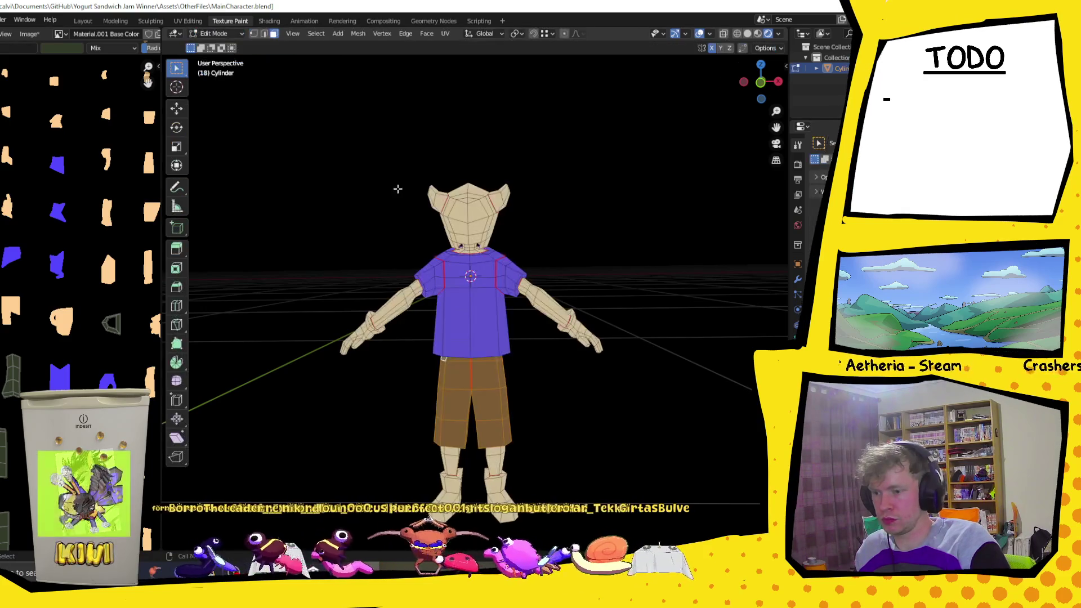
mouse_move(369, 337)
middle_mouse_down()
mouse_move(406, 329)
mouse_move(373, 338)
middle_mouse_up()
scroll(405, 330, "up", 3)
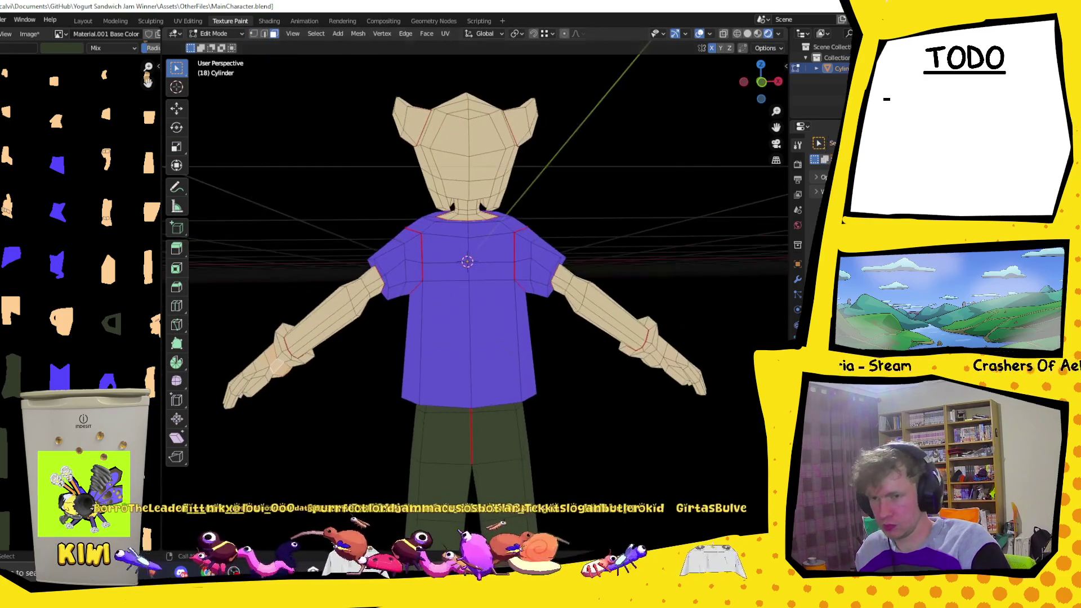
left_click(736, 33)
left_click_drag(222, 336, 283, 425)
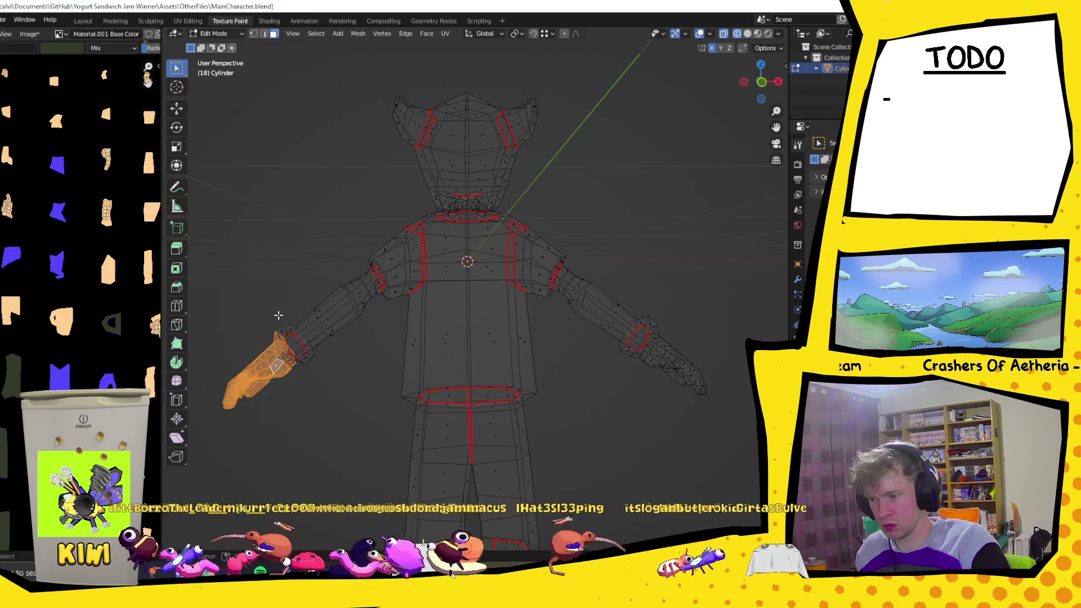
left_click(295, 348, "shift")
mouse_move(295, 348)
middle_mouse_down()
mouse_move(622, 388)
mouse_move(340, 408)
middle_mouse_up()
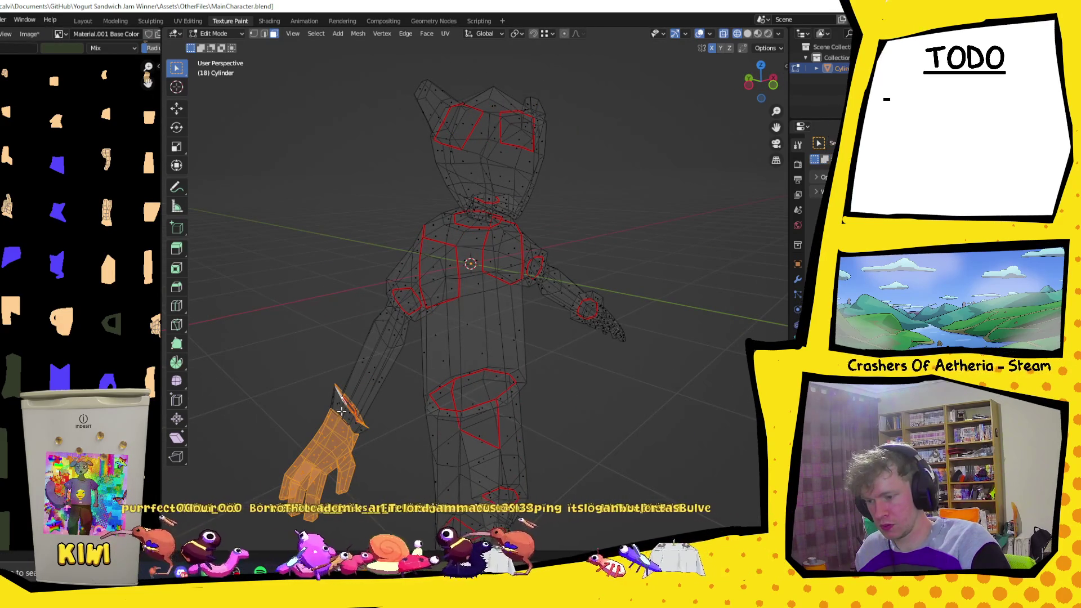
mouse_move(341, 408)
middle_mouse_down()
mouse_move(375, 316)
mouse_move(374, 398)
mouse_move(321, 410)
mouse_move(442, 321)
middle_mouse_up()
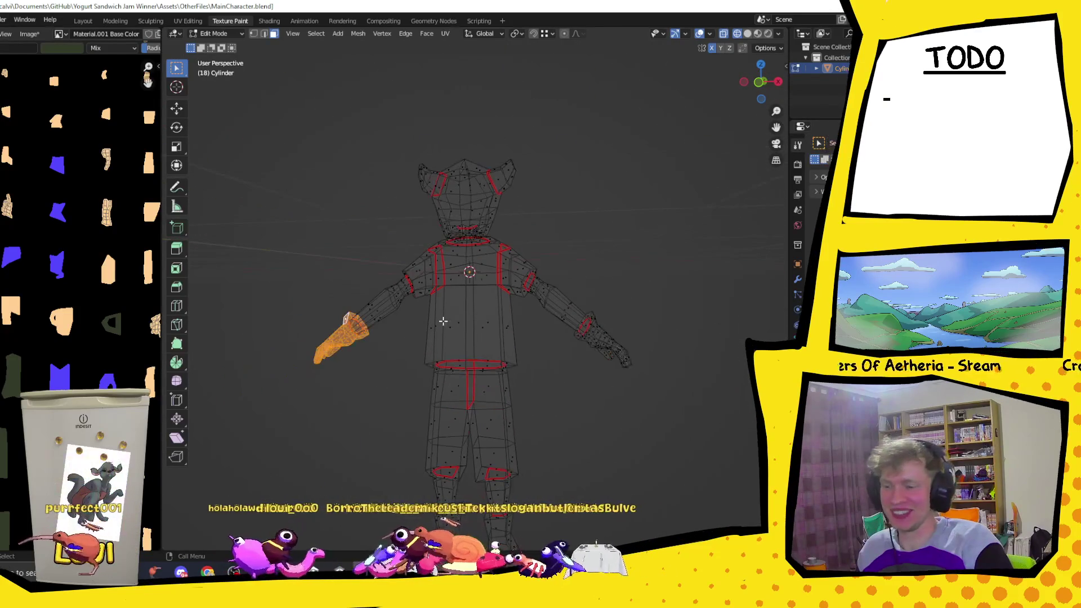
- Cancel an accidental rotate and add the right hand to the selection with Shift+L
key("r")
key("Escape")
key("l")
scroll(664, 386, "up", 2)
scroll(701, 346, "up", 2)
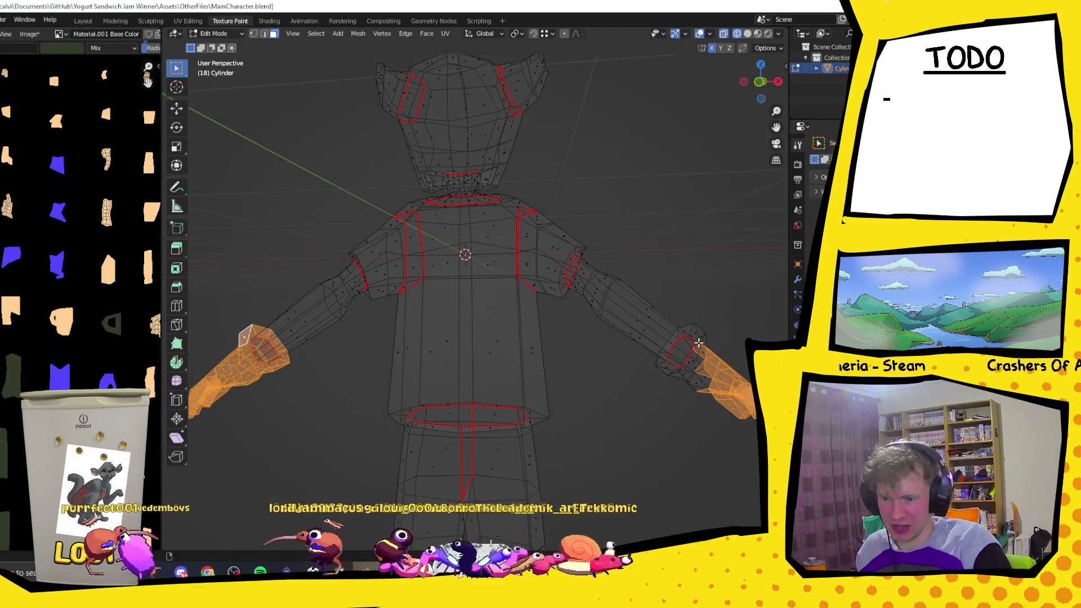
mouse_move(699, 343)
middle_mouse_down()
mouse_move(675, 325)
mouse_move(712, 351)
middle_mouse_up()
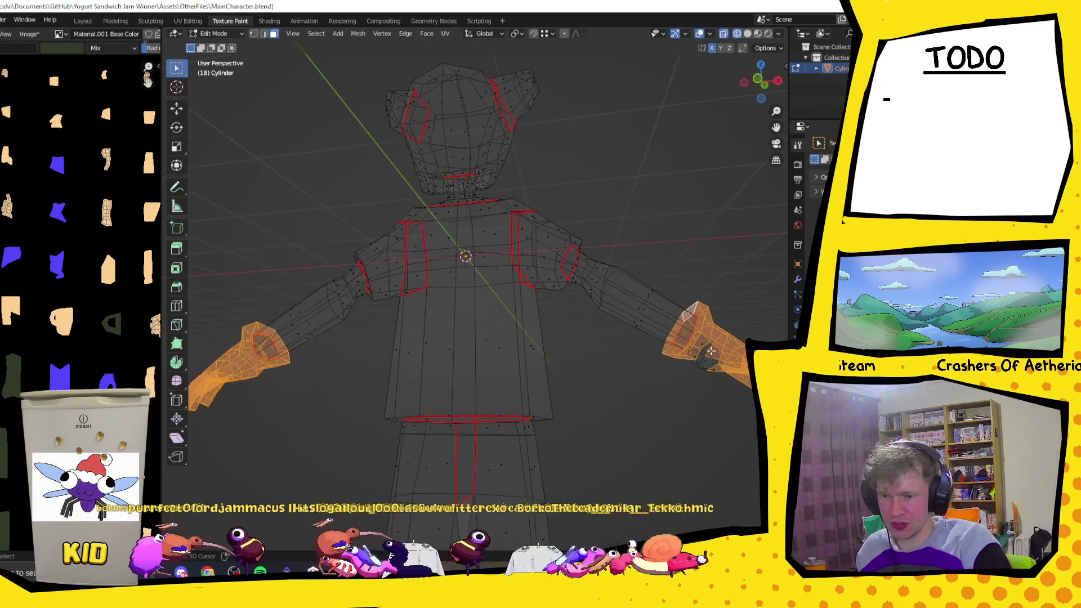
mouse_move(695, 389)
middle_mouse_down()
mouse_move(675, 345)
mouse_move(642, 431)
mouse_move(533, 444)
mouse_move(505, 436)
mouse_move(547, 448)
mouse_move(676, 430)
middle_mouse_up()
left_click(224, 34)
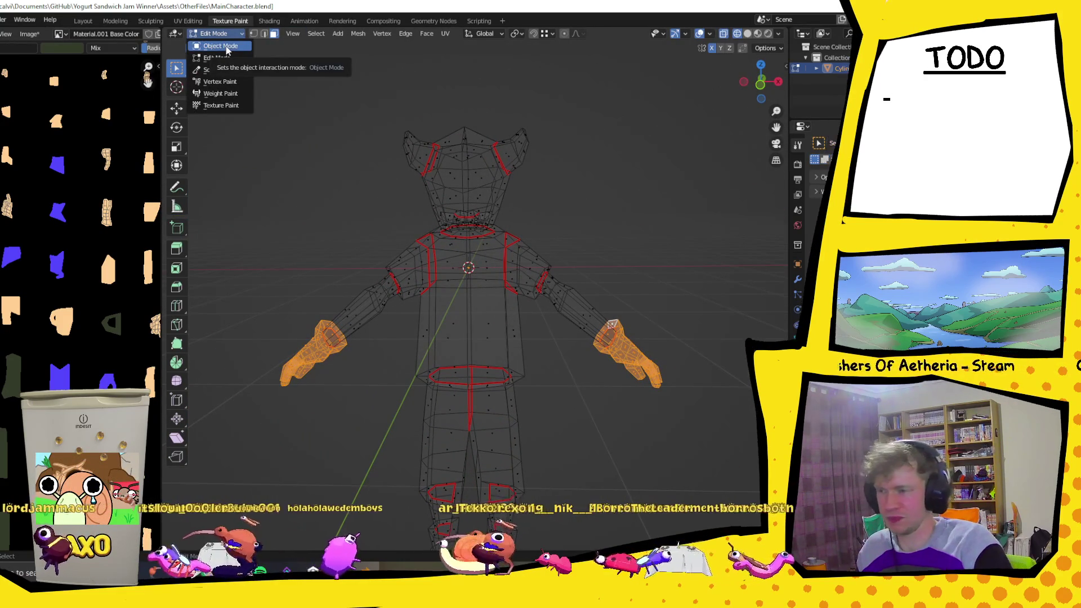
- Return to Texture Paint mode, then switch over to the Kneesocks image search in the browser
left_click(239, 105)
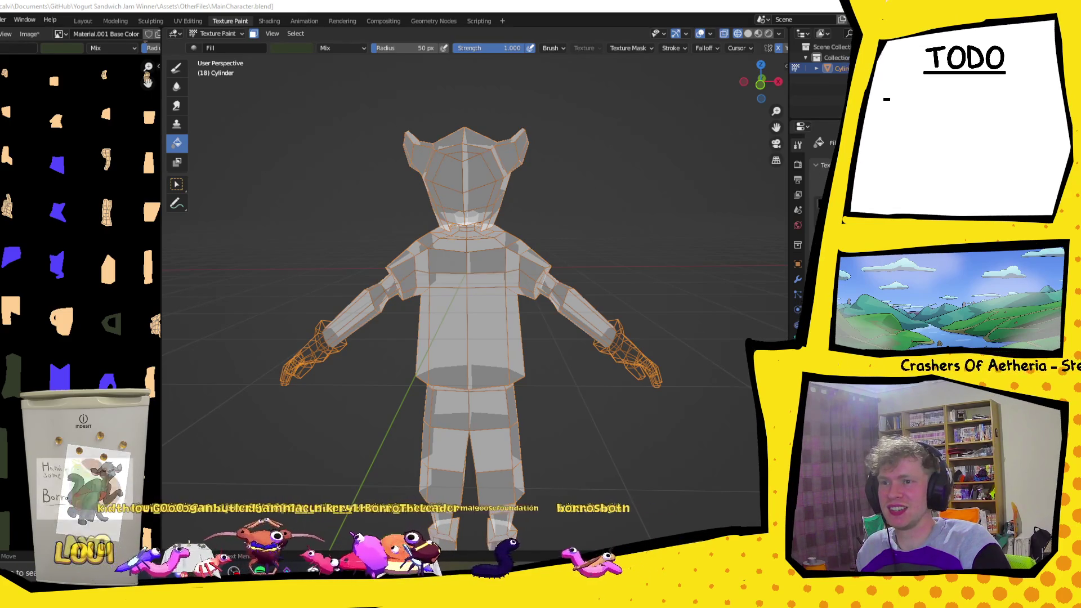
key("alt+Tab")
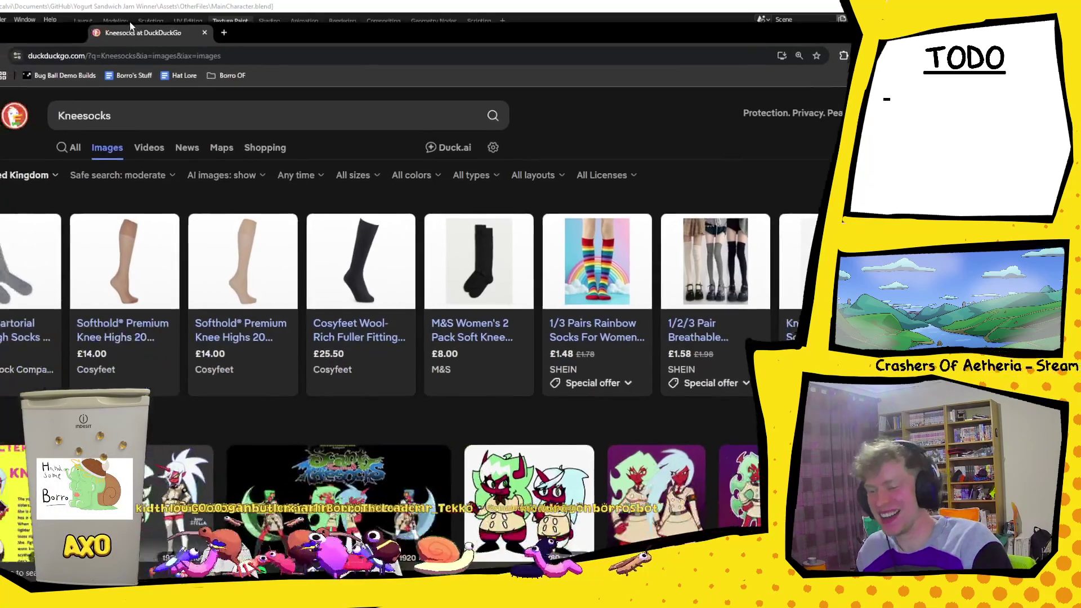
scroll(354, 266, "down", 2)
scroll(354, 267, "down", 1)
scroll(329, 296, "down", 1)
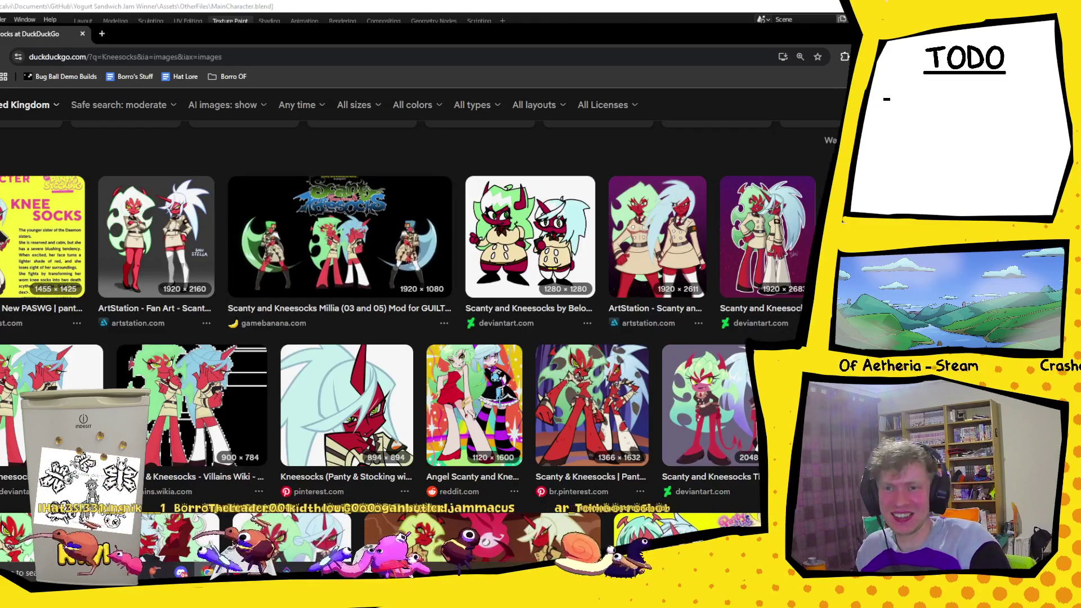
scroll(405, 338, "down", 2)
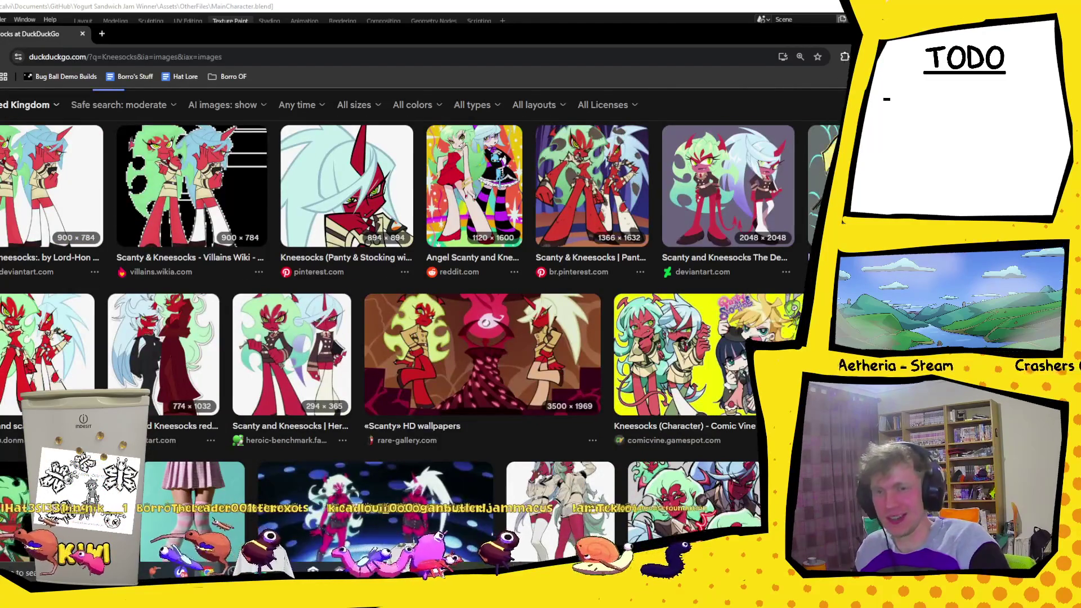
- Close the browser tab and resume orbiting the character in Blender
key("ctrl+w")
middle_click_drag(241, 357, 245, 354)
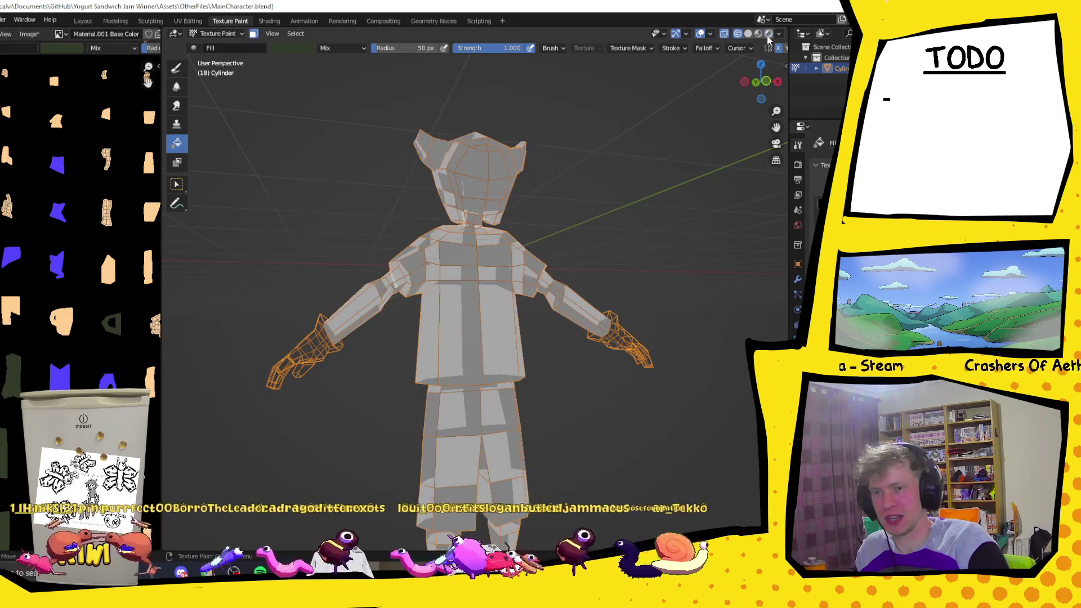
- Set the Fill brush to a bright, saturated yellow-tan and fill both hands with it
key("z")
mouse_move(541, 254)
middle_mouse_down()
mouse_move(574, 249)
mouse_move(550, 273)
middle_mouse_up()
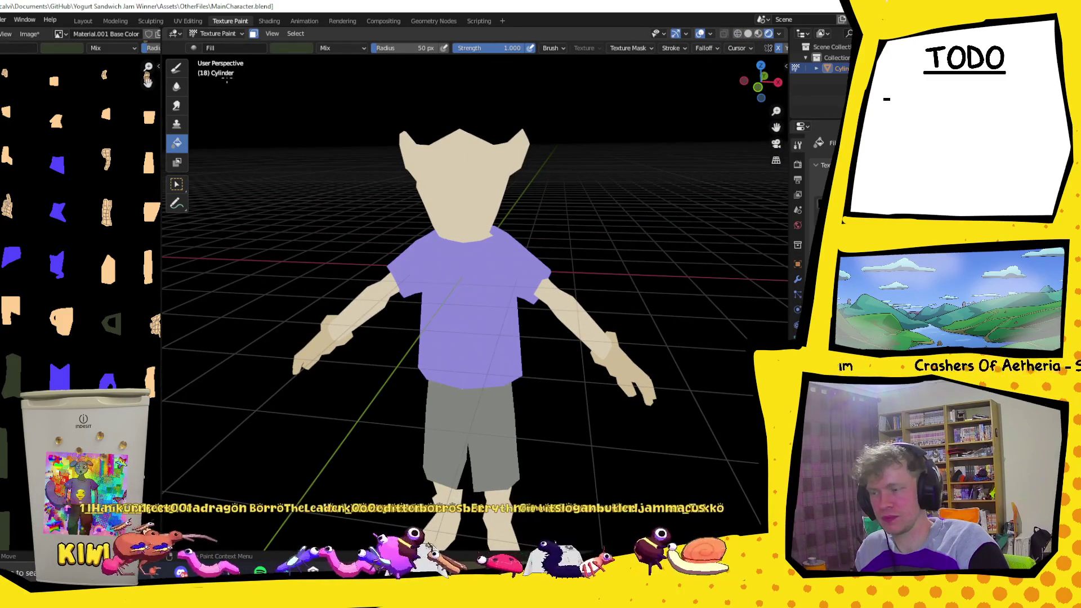
left_click(293, 48)
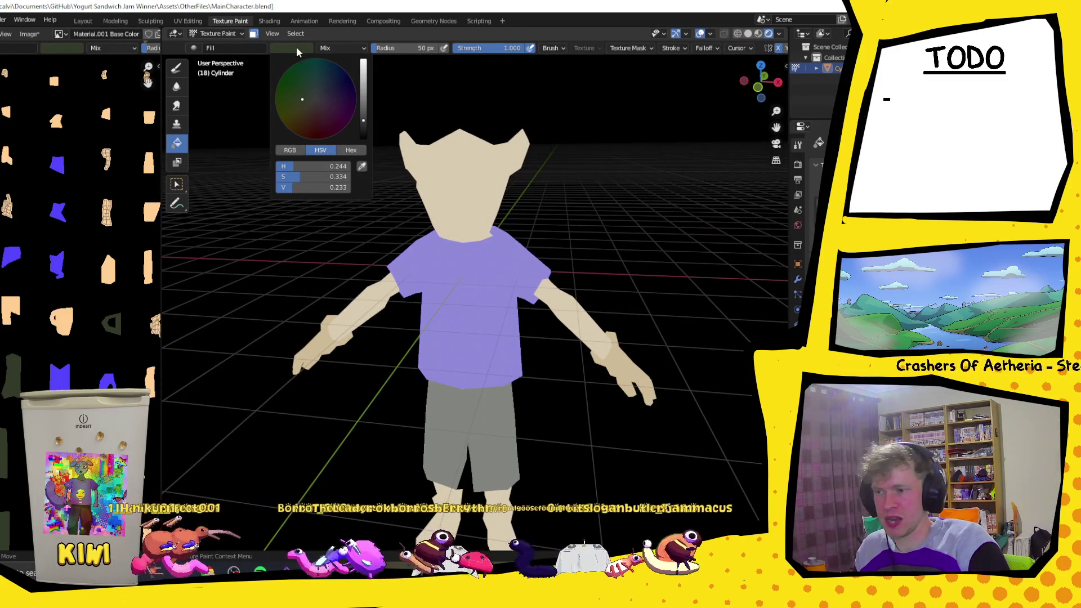
left_click(300, 112)
left_click(364, 91)
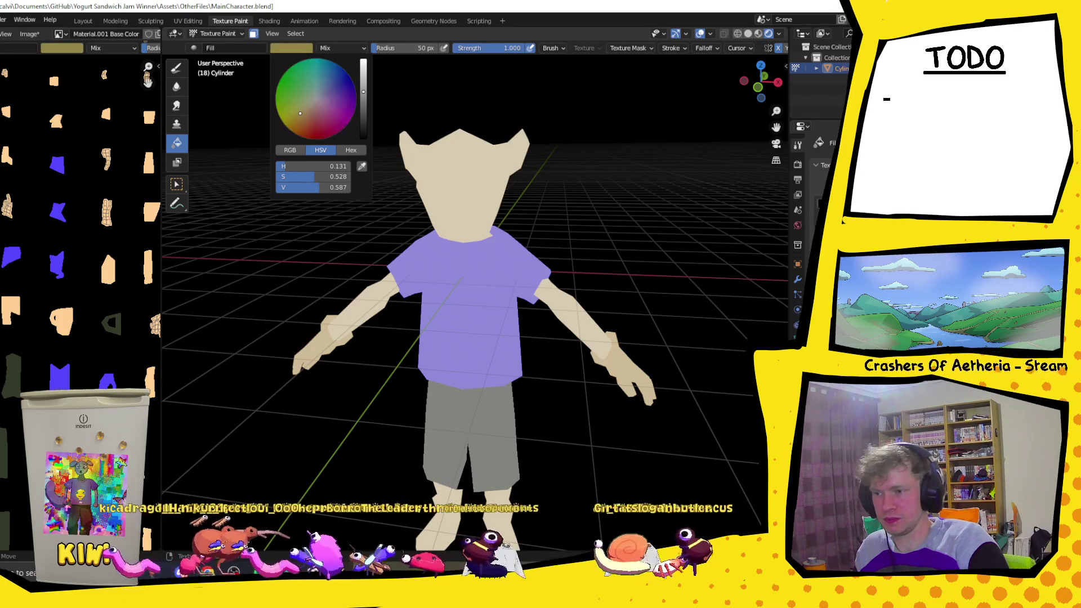
left_click(365, 85)
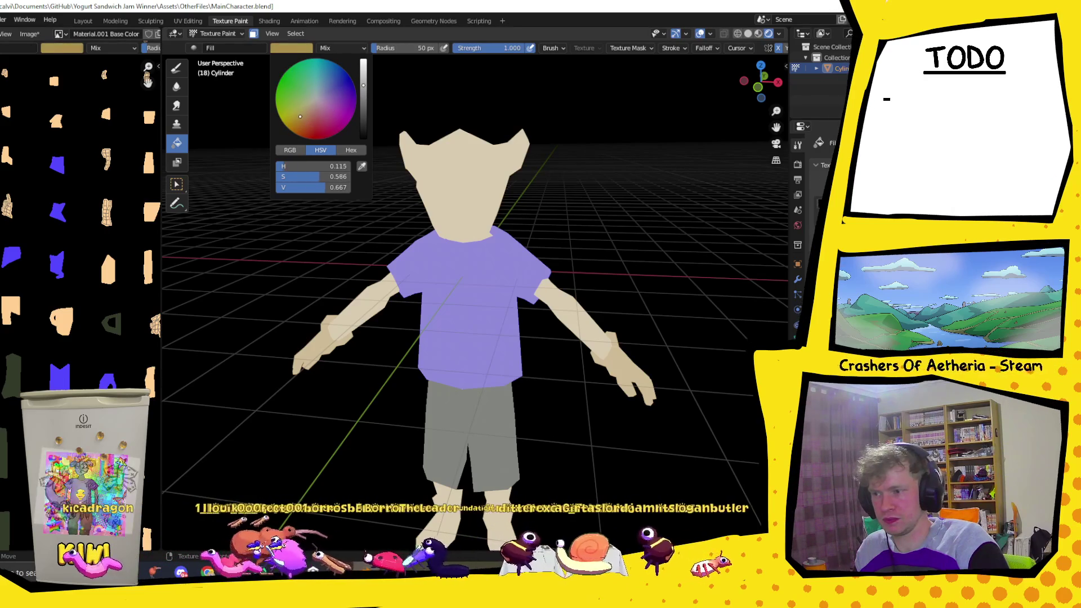
left_click(296, 119)
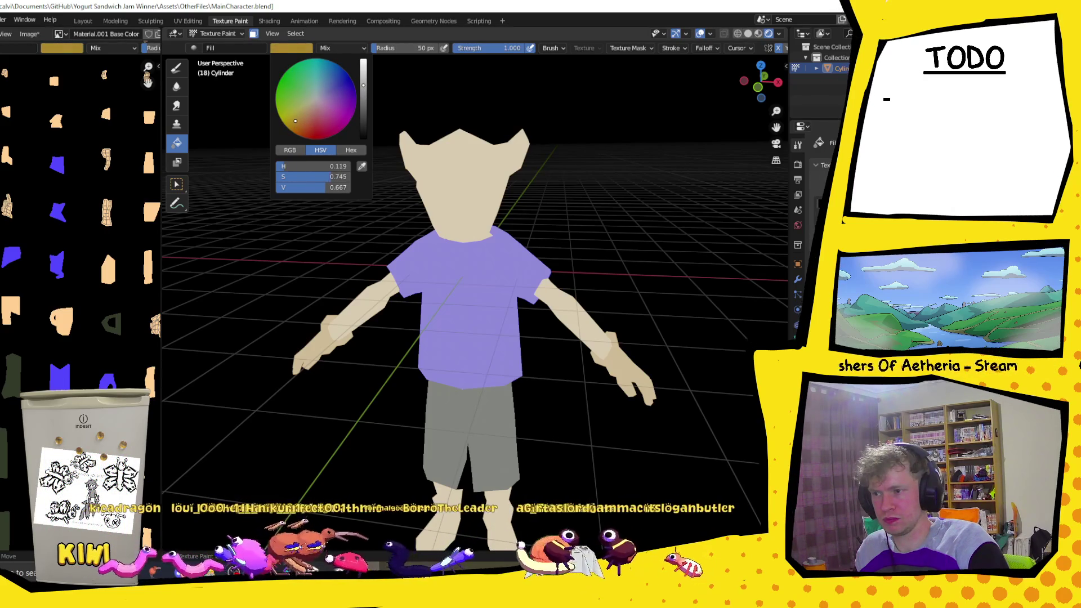
left_click(363, 73)
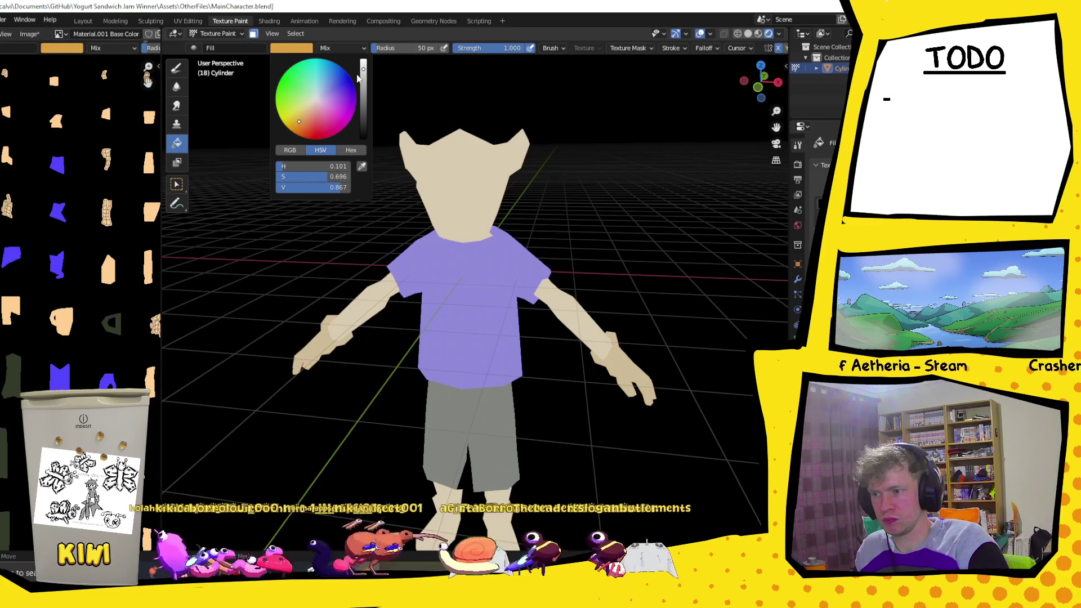
left_click(619, 378)
- Lighten the brush to a beige-tan, refill the right hand, and check the gloves from the front
mouse_move(618, 377)
middle_mouse_down()
mouse_move(526, 335)
mouse_move(422, 320)
middle_mouse_up()
left_click(291, 48)
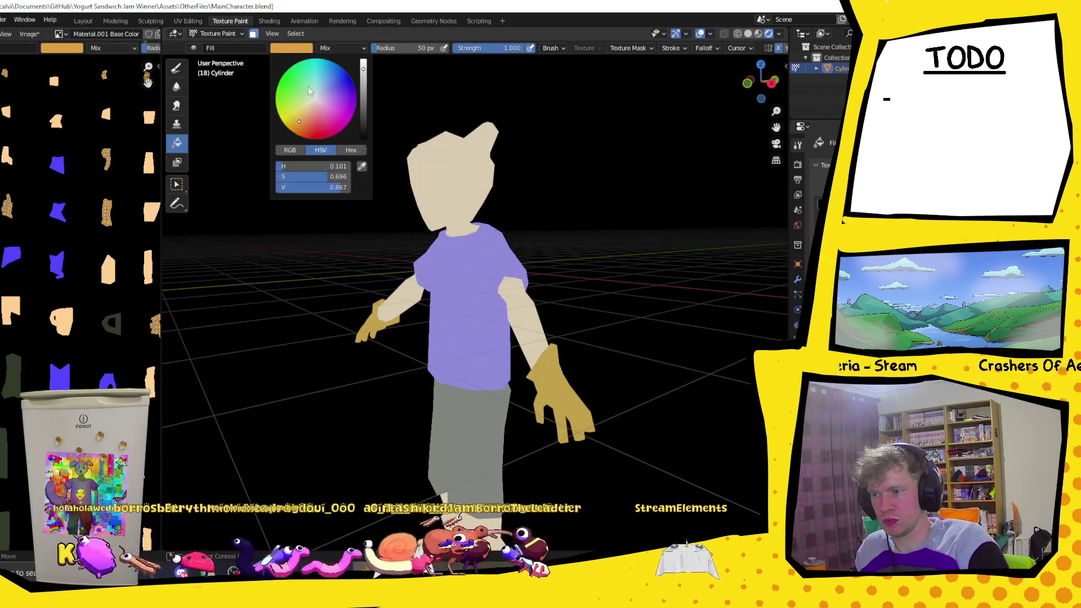
left_click(302, 117)
left_click(571, 402)
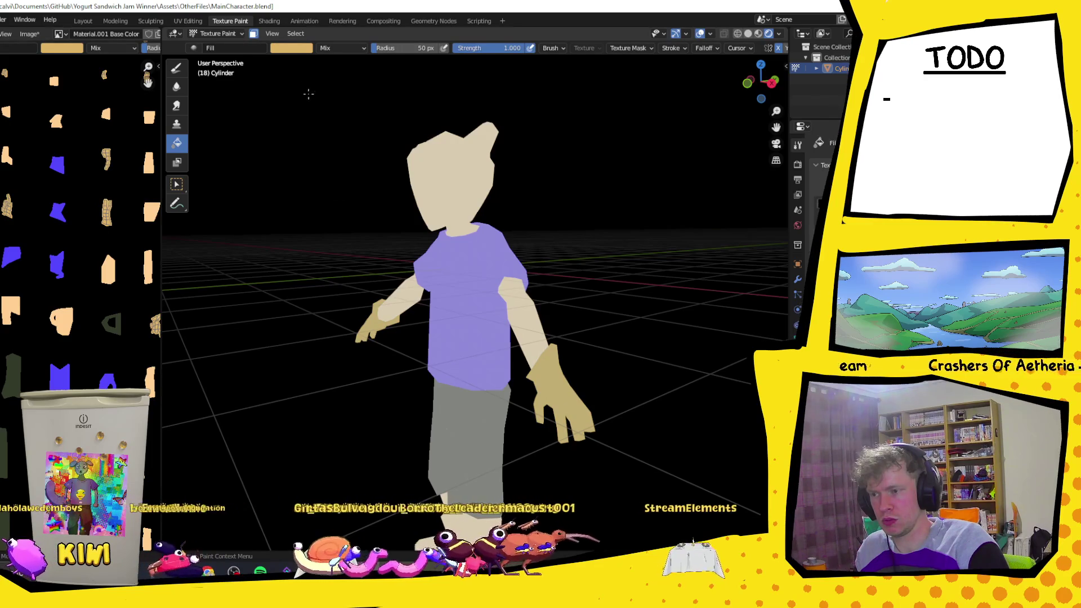
left_click(291, 47)
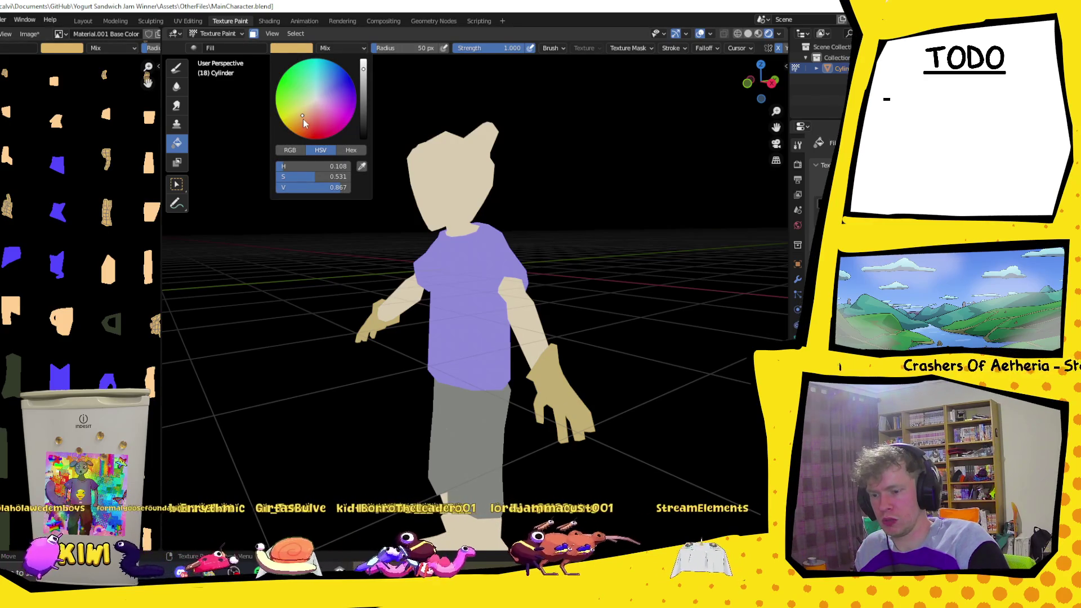
left_click(365, 72)
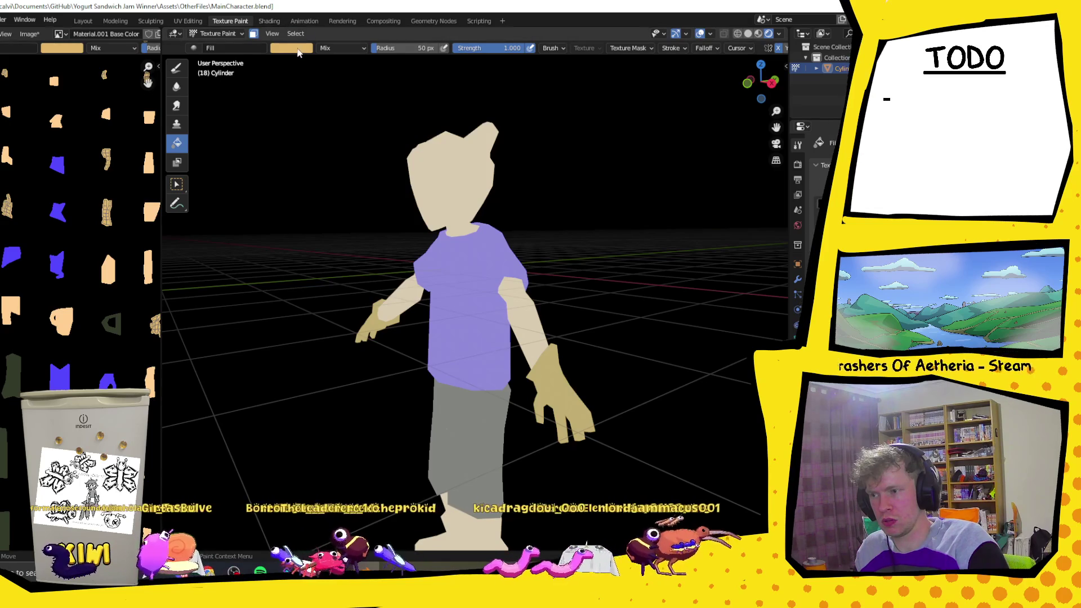
mouse_move(507, 221)
middle_mouse_down()
mouse_move(560, 221)
mouse_move(585, 245)
middle_mouse_up()
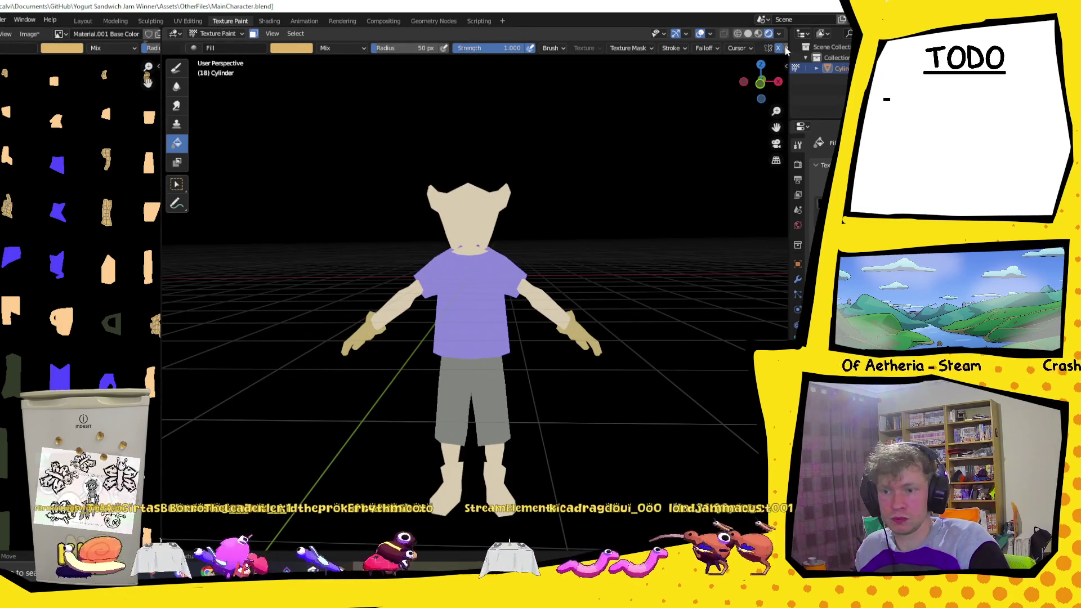
- Sample the skin tan from the model as the brush colour
left_click(698, 38)
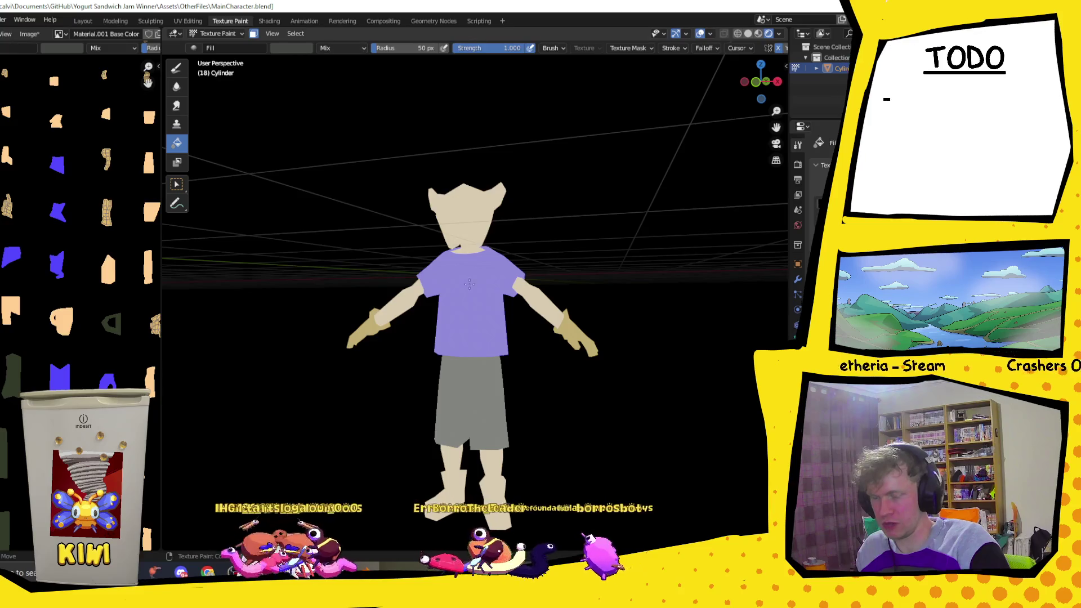
left_click(697, 38)
middle_click_drag(506, 253, 478, 316)
scroll(56, 360, "down", 4)
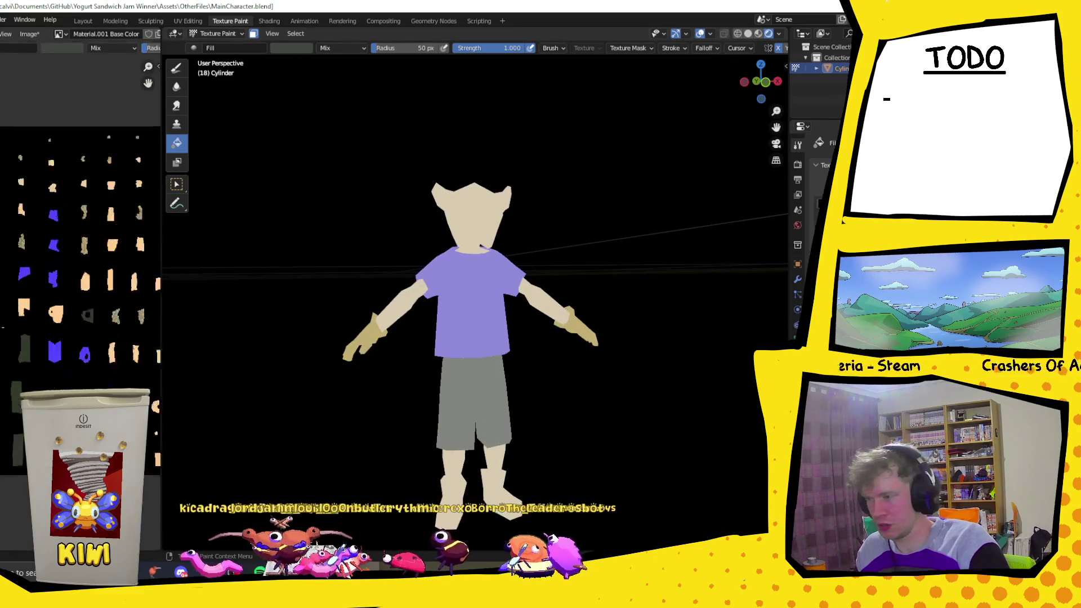
scroll(56, 360, "up", 2)
scroll(56, 360, "up", 1)
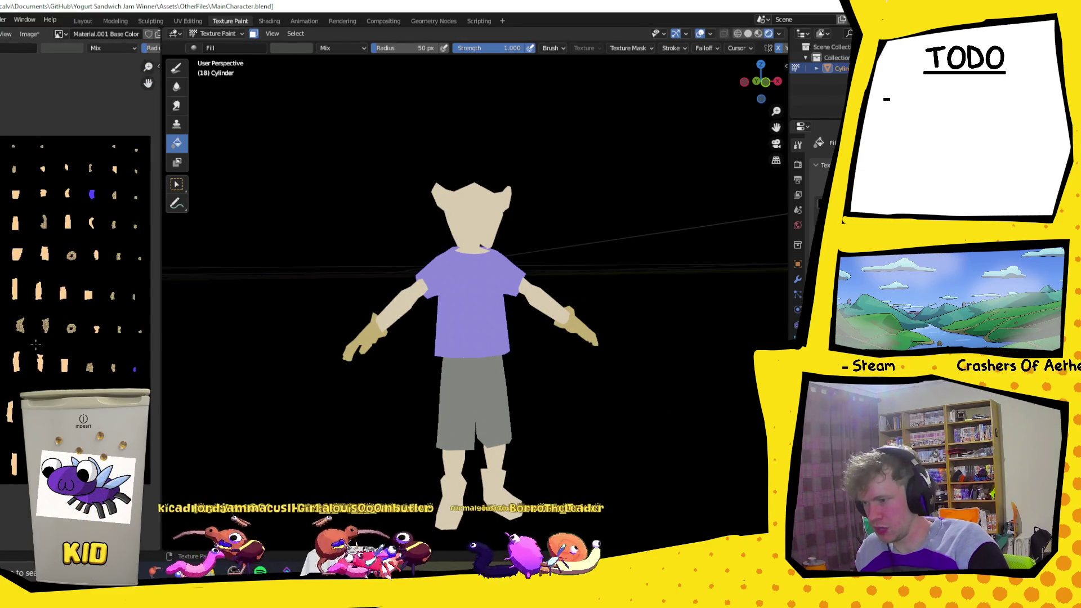
scroll(68, 322, "up", 1)
scroll(80, 270, "up", 1)
scroll(89, 227, "up", 3)
scroll(81, 219, "down", 2)
scroll(76, 217, "down", 2)
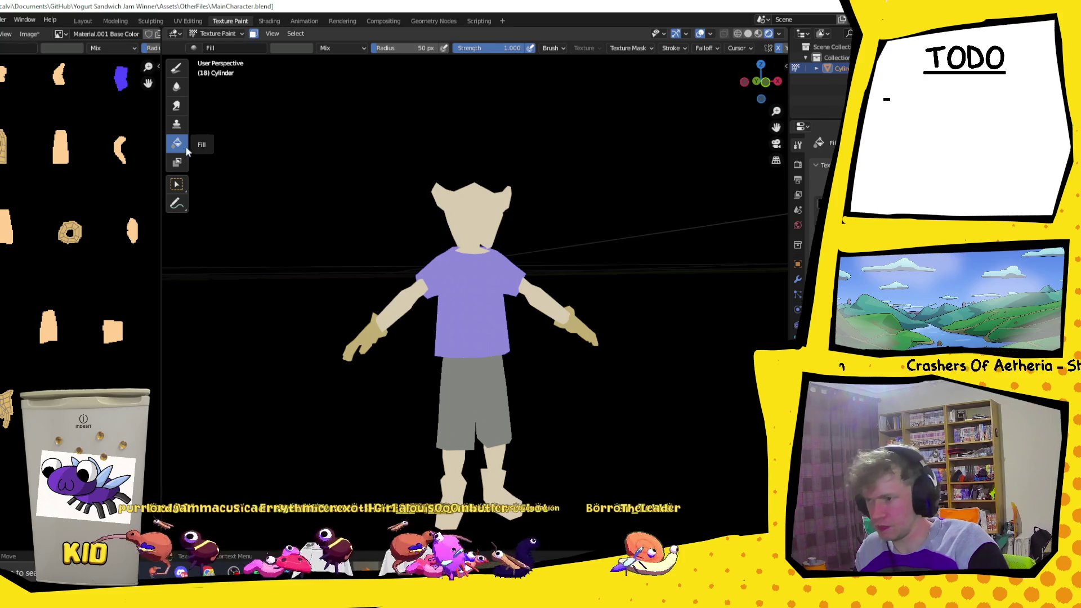
left_click(275, 48)
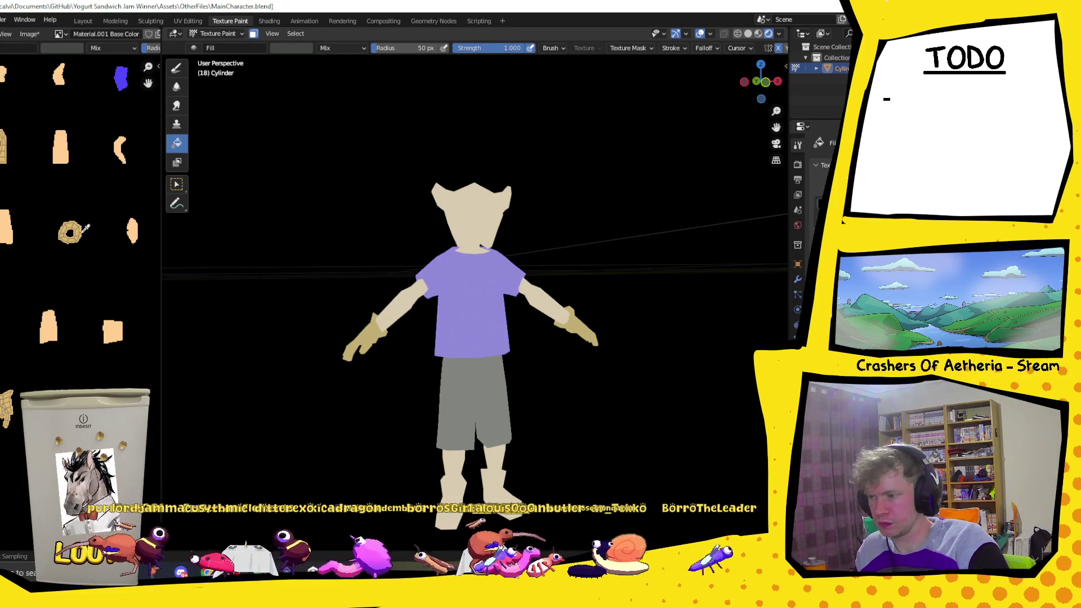
key("s")
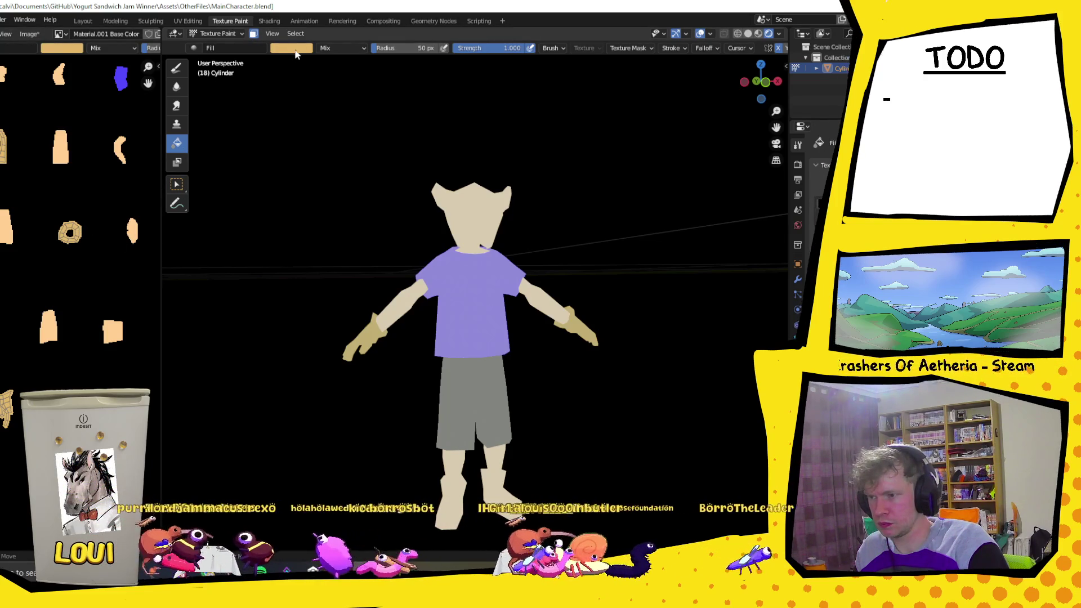
- Darken the sampled tan in the colour picker and fill both hands with the deeper tan
left_click(296, 49)
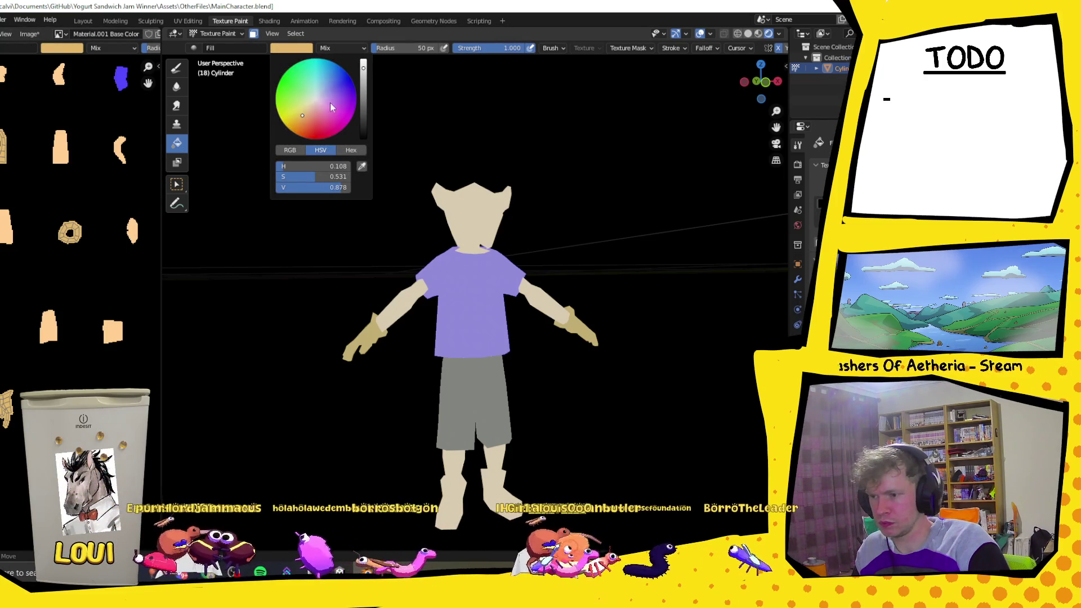
left_click(302, 119)
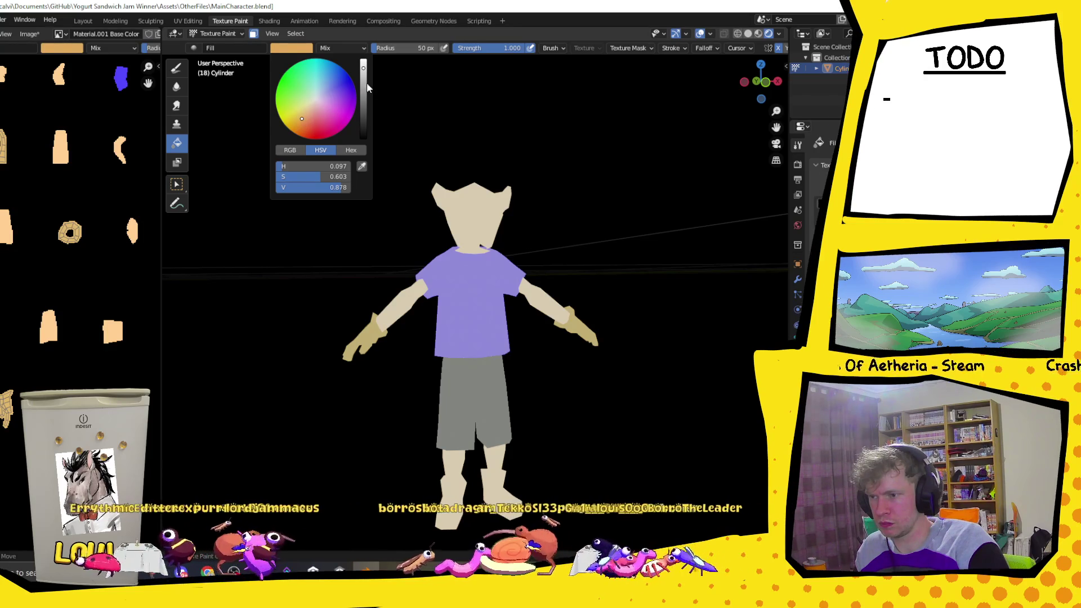
left_click_drag(367, 85, 363, 78)
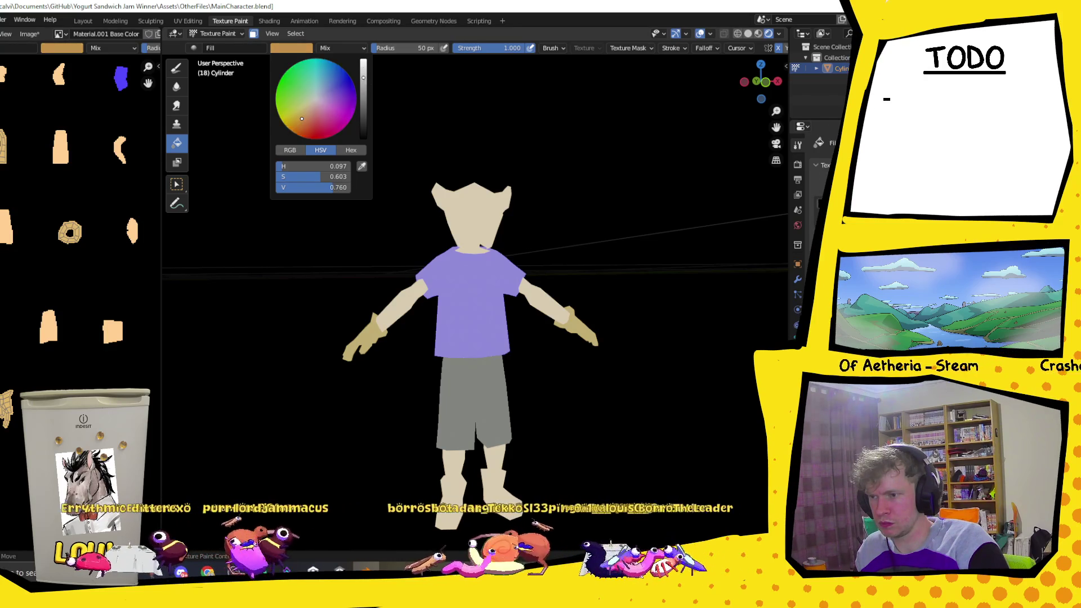
left_click(581, 334)
middle_click_drag(581, 335, 507, 286)
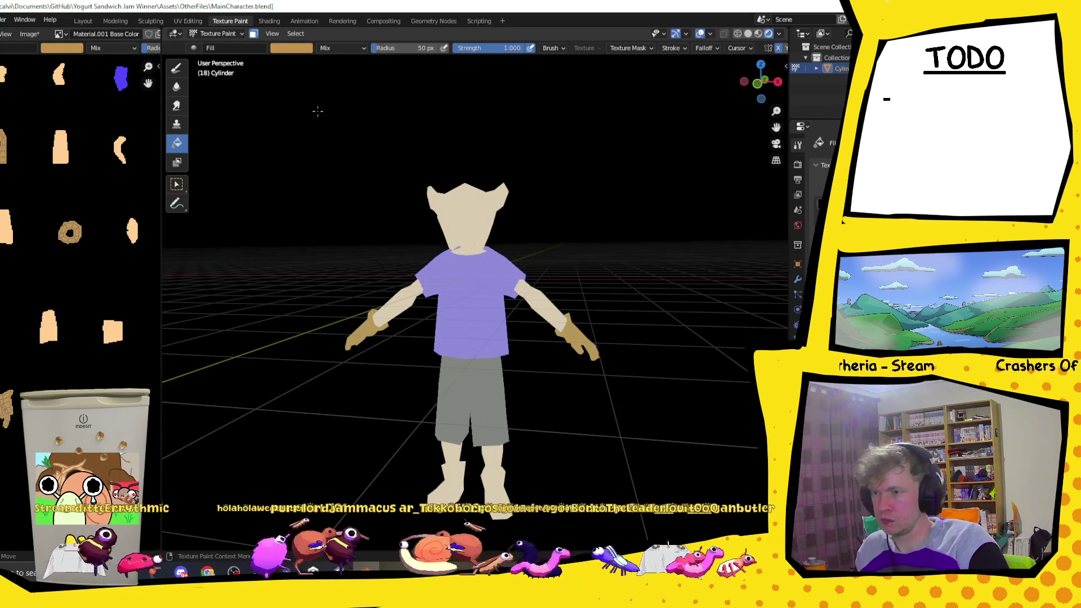
left_click(218, 34)
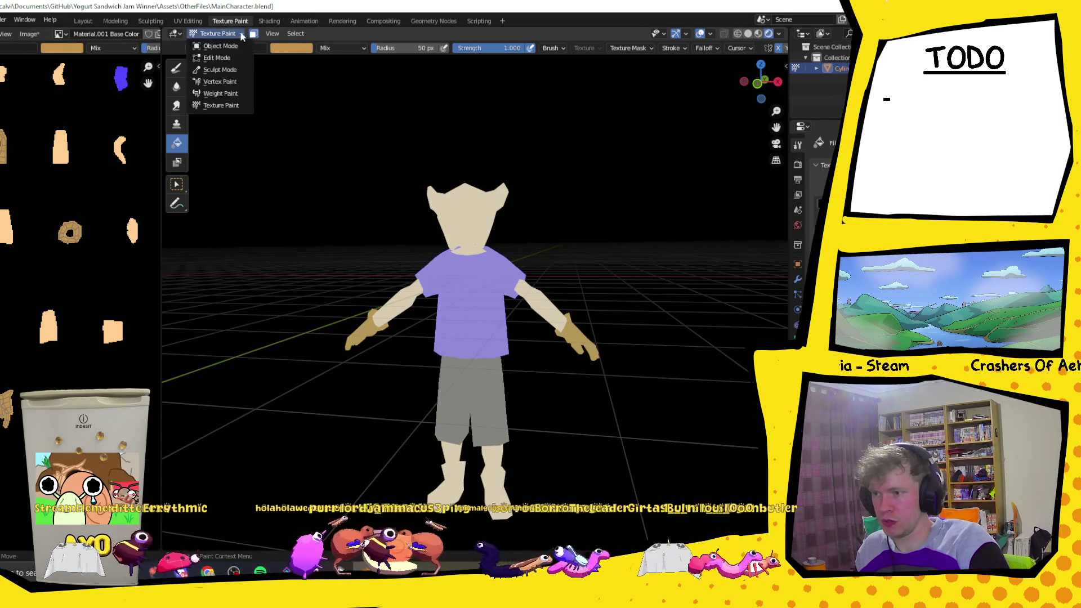
- Enter Edit Mode, inspect the character from all sides and box-select faces on the back of the head
left_click(217, 57)
scroll(479, 192, "up", 3)
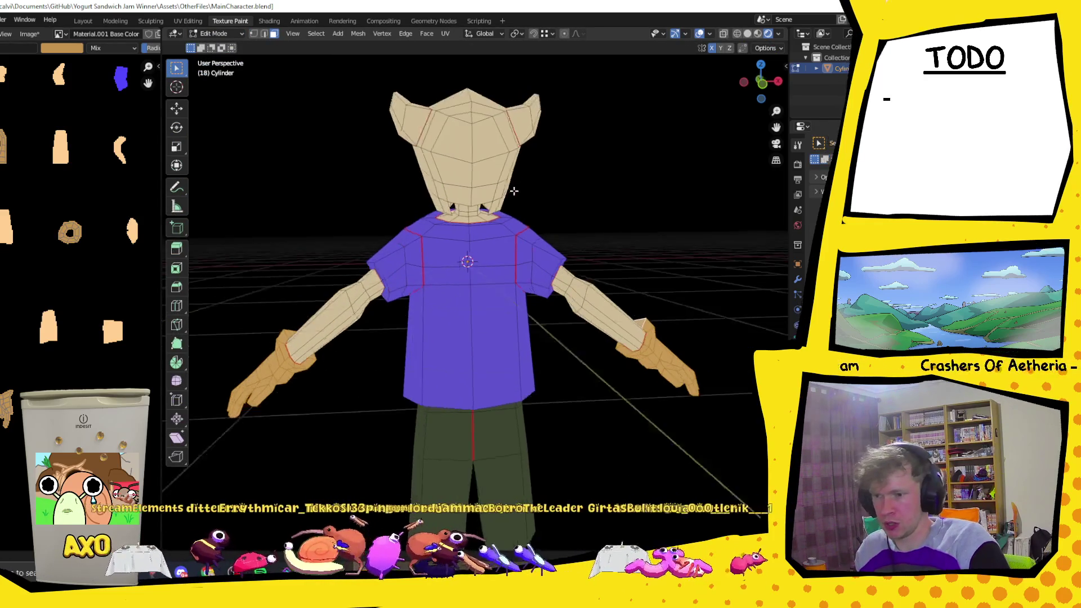
middle_click_drag(479, 192, 451, 118)
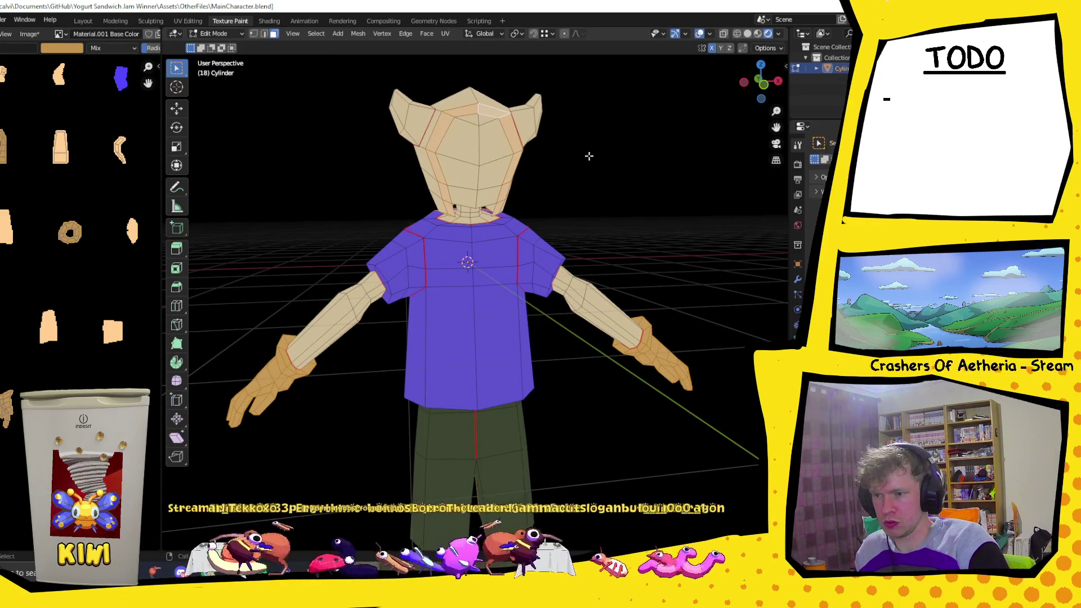
middle_click_drag(588, 156, 446, 171)
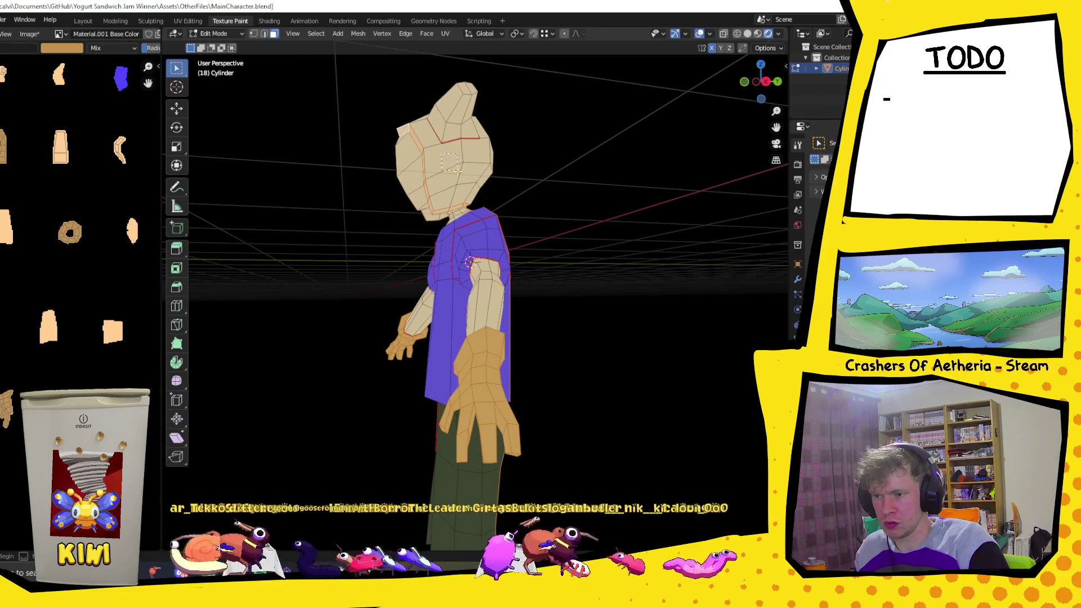
middle_click_drag(509, 182, 443, 188)
middle_click_drag(509, 186, 482, 187)
left_click_drag(456, 146, 490, 192)
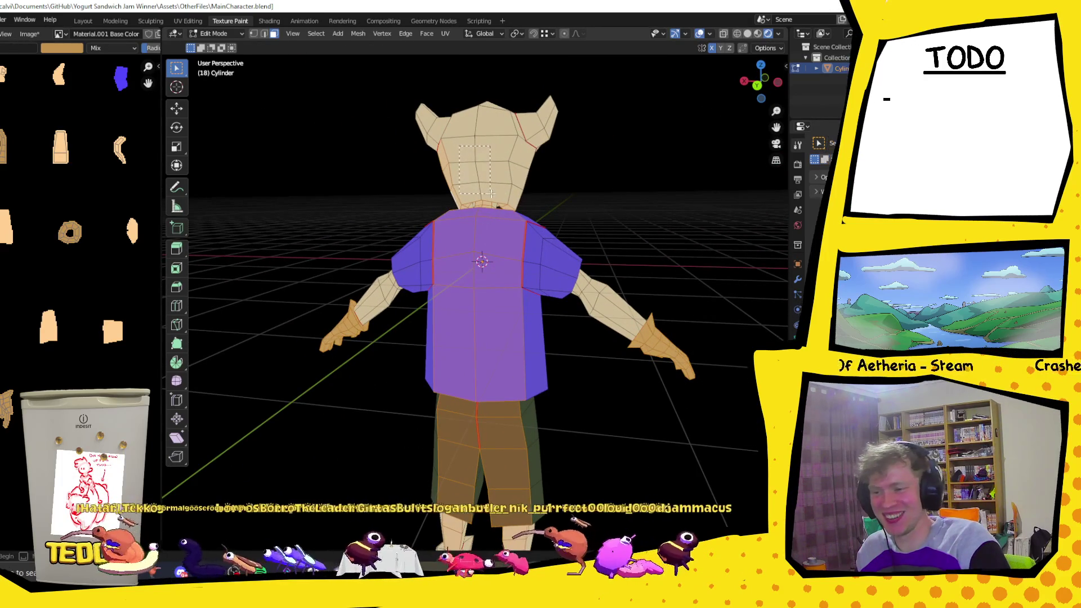
middle_click_drag(583, 198, 487, 172)
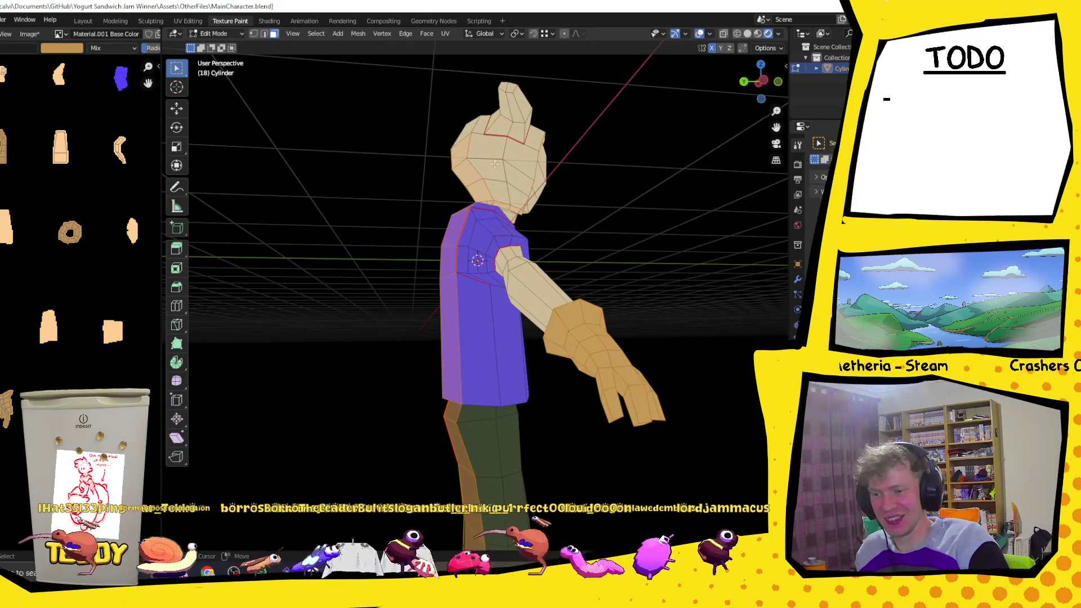
mouse_move(495, 165)
middle_mouse_down()
mouse_move(468, 231)
mouse_move(570, 189)
mouse_move(504, 177)
mouse_move(488, 146)
mouse_move(546, 177)
middle_mouse_up()
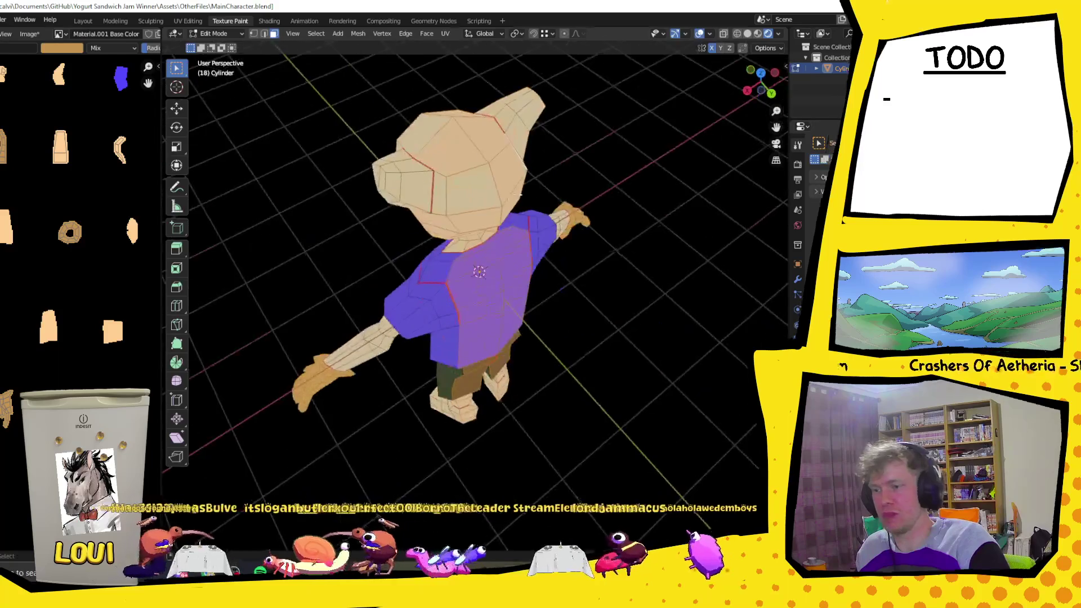
mouse_move(404, 166)
middle_mouse_down()
mouse_move(441, 199)
mouse_move(458, 161)
mouse_move(526, 187)
mouse_move(505, 178)
middle_mouse_up()
scroll(459, 160, "up", 2)
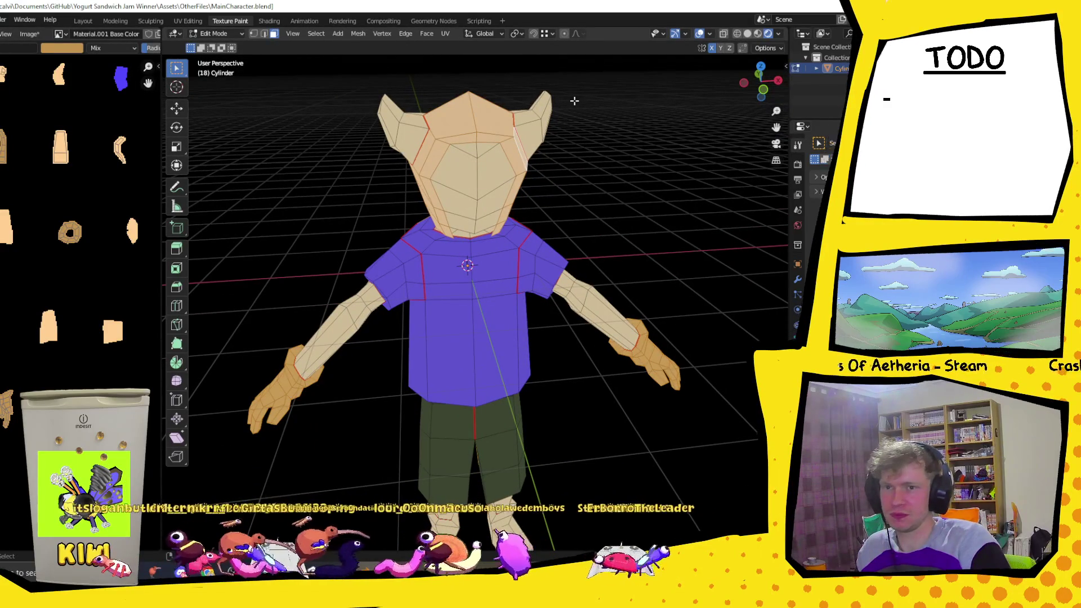
- Switch to face selection, preview an edge loop across the forehead, then go back to Texture Paint mode
left_click(273, 36)
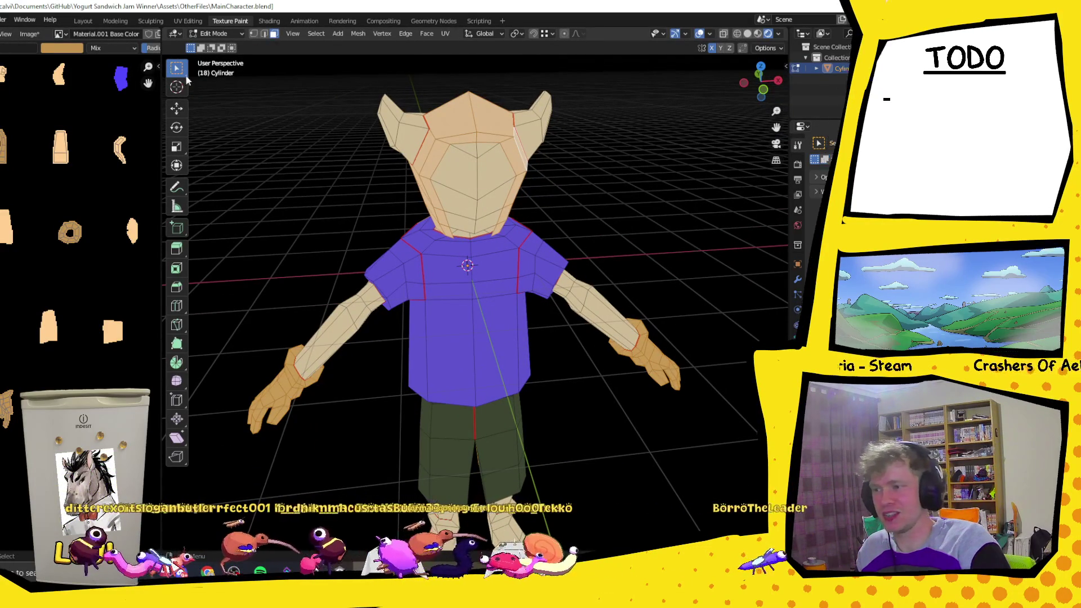
left_click(213, 35)
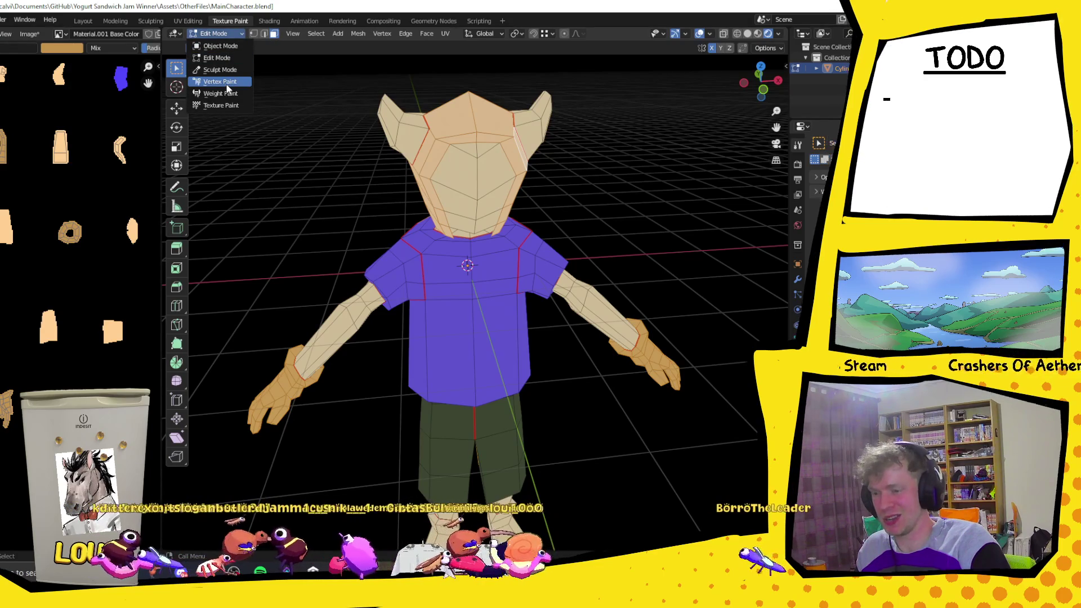
mouse_move(541, 152)
middle_mouse_down()
mouse_move(667, 148)
mouse_move(550, 144)
middle_mouse_up()
middle_click_drag(668, 116, 506, 240)
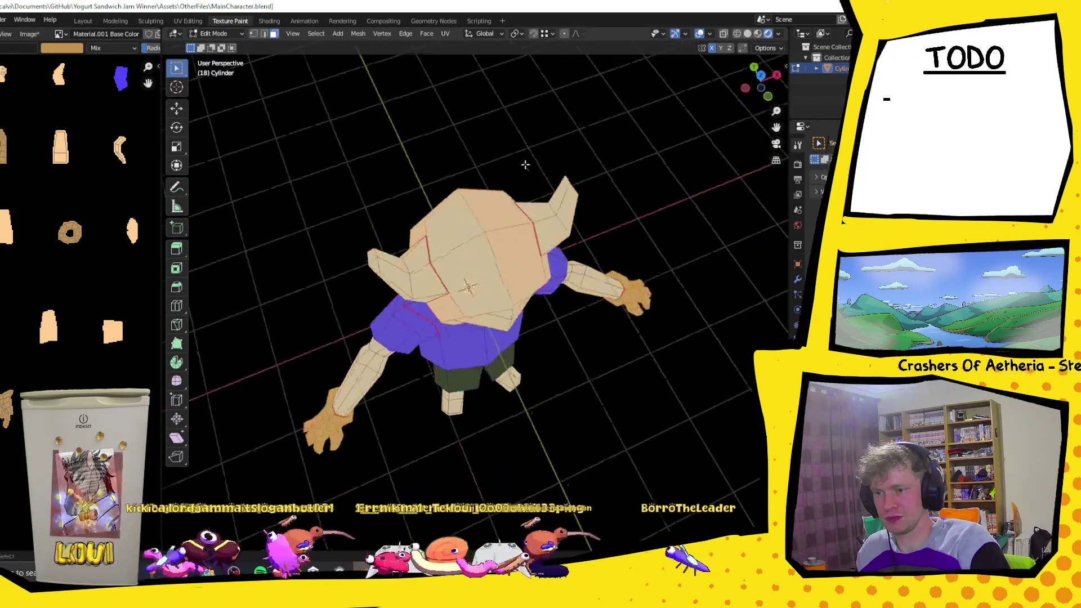
mouse_move(429, 229)
middle_mouse_down()
mouse_move(502, 133)
mouse_move(527, 171)
middle_mouse_up()
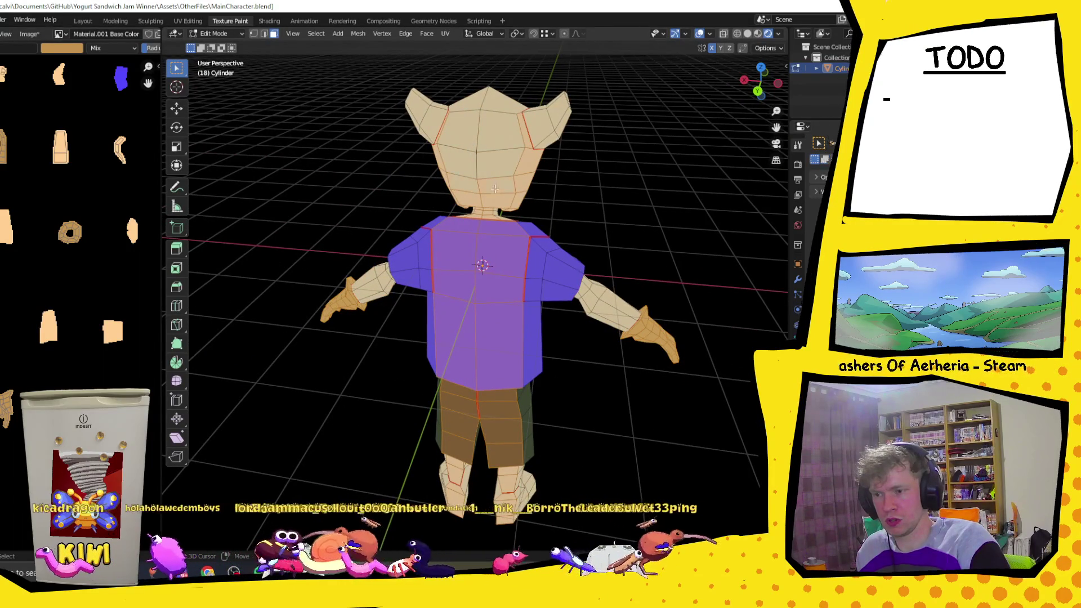
mouse_move(495, 188)
middle_mouse_down()
mouse_move(482, 148)
mouse_move(519, 194)
mouse_move(383, 124)
middle_mouse_up()
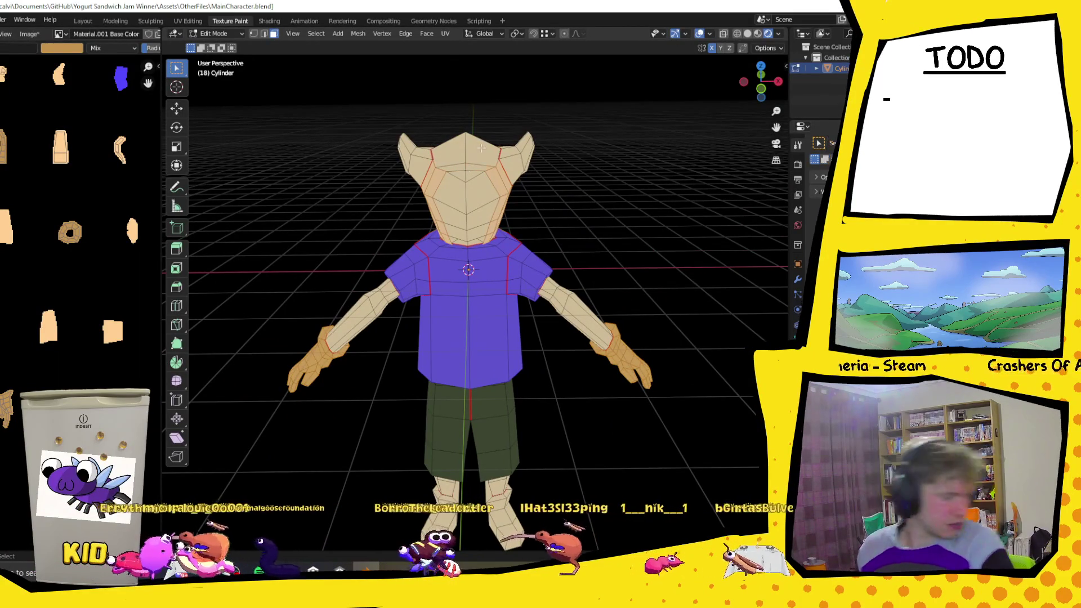
key("Tab")
key("Tab")
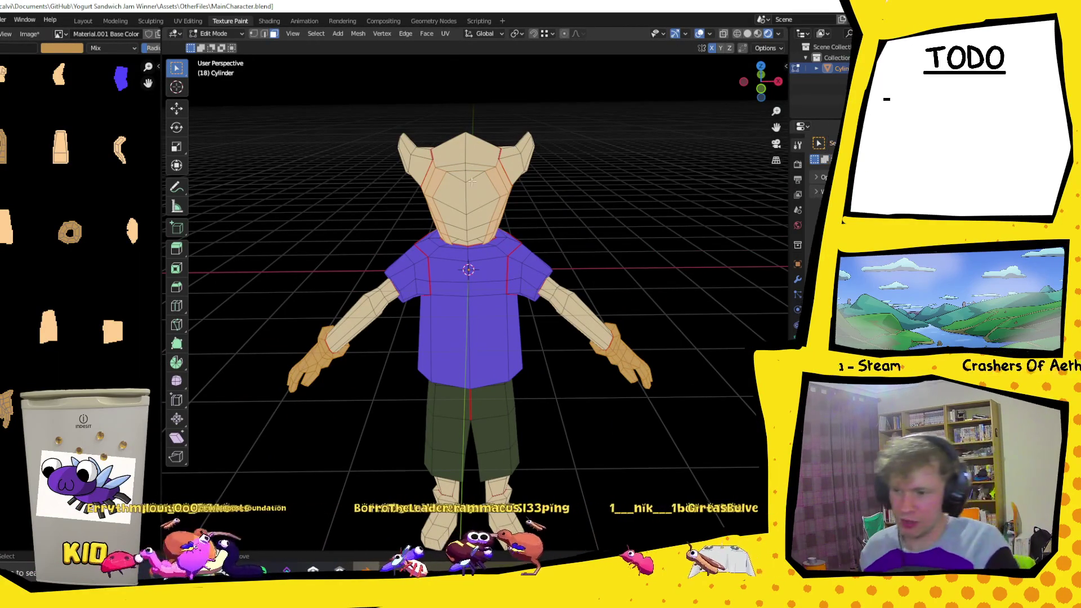
key("ctrl+r")
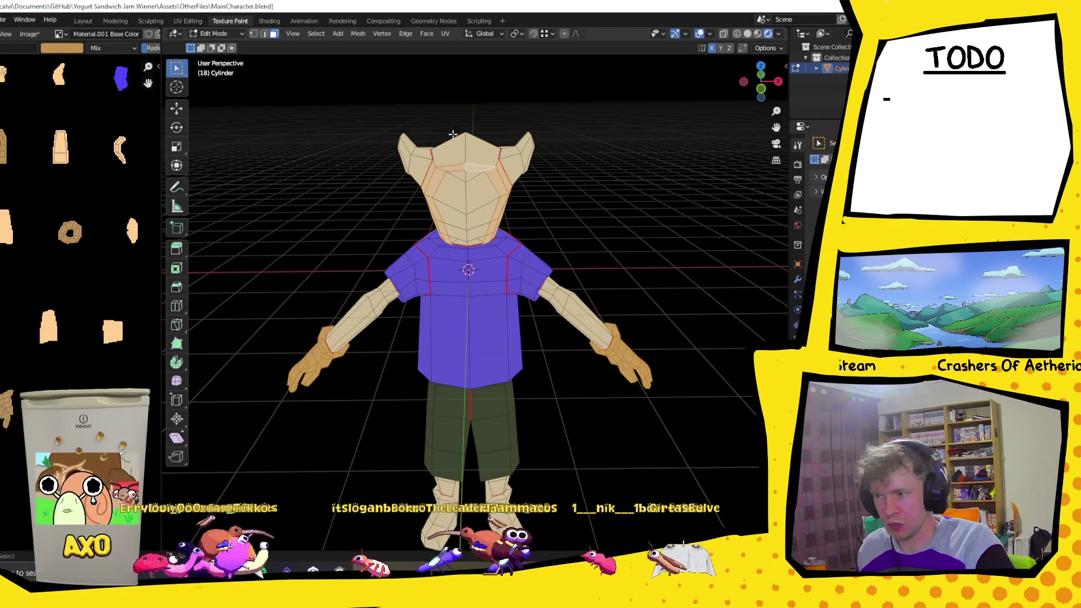
left_click(219, 35)
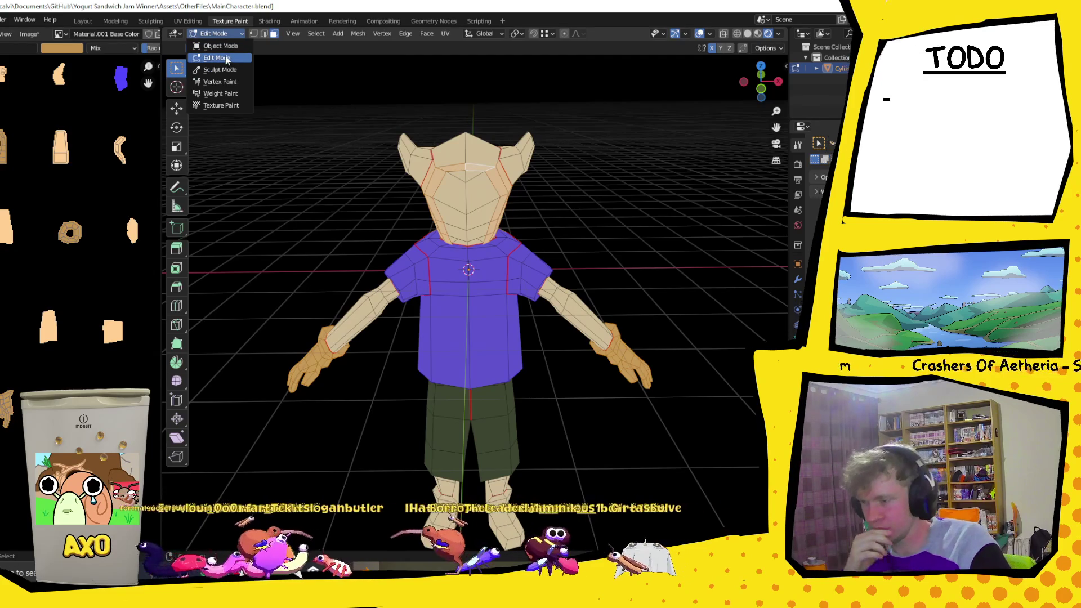
left_click(219, 106)
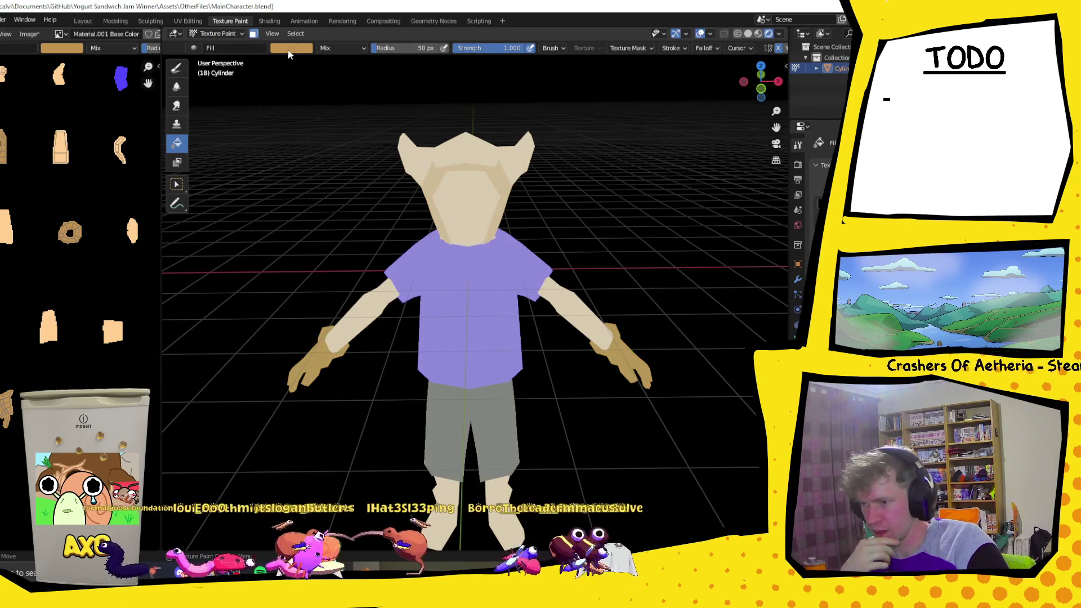
- Set the paint colour to a darker purple, try a fill on the head trim and hands, then undo it
left_click(289, 49)
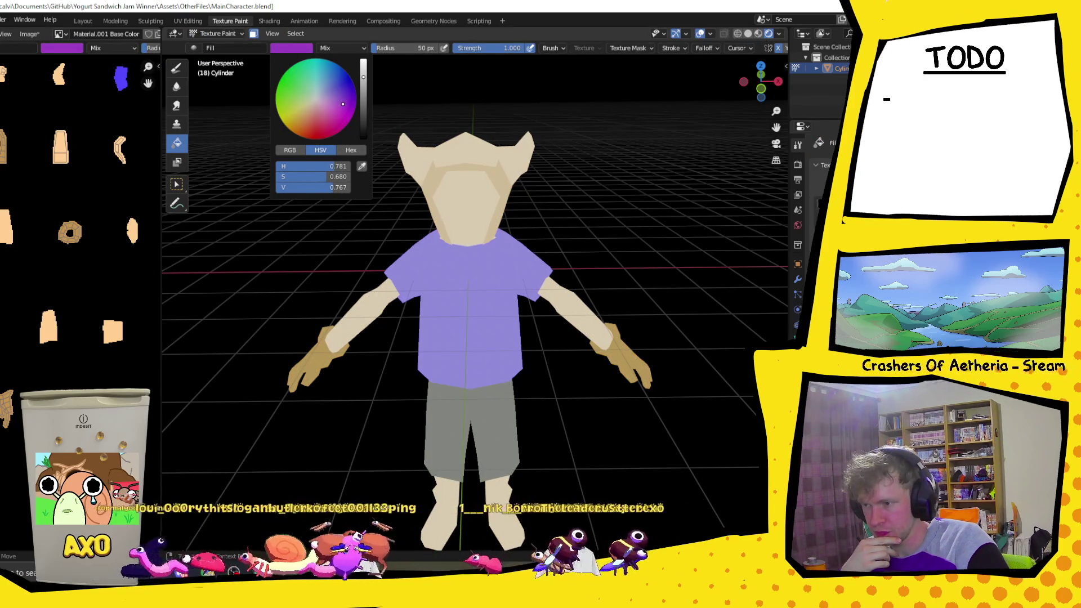
left_click_drag(363, 85, 362, 92)
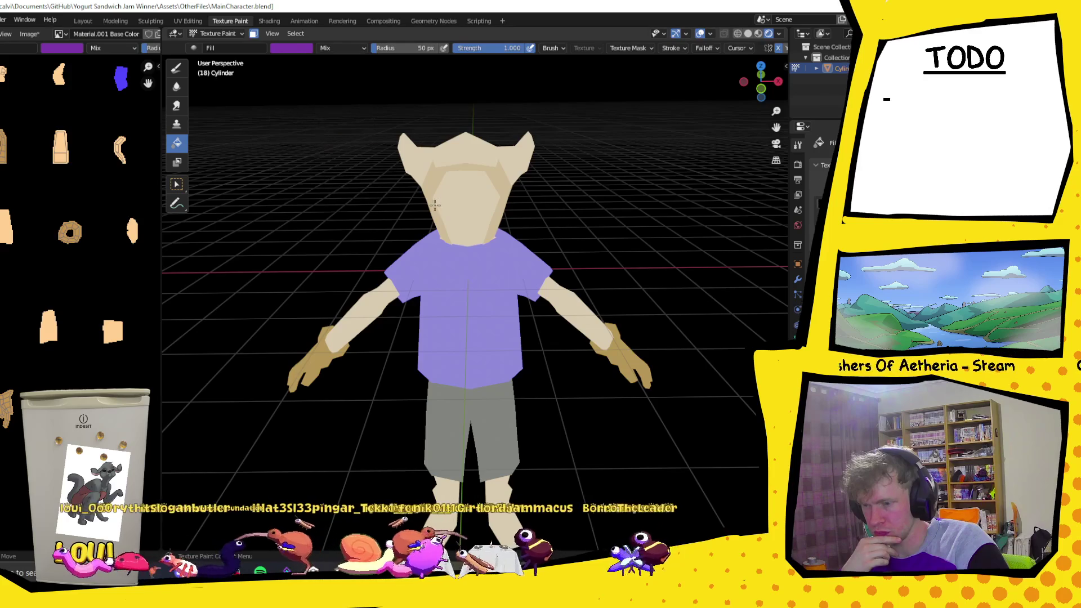
left_click(291, 47)
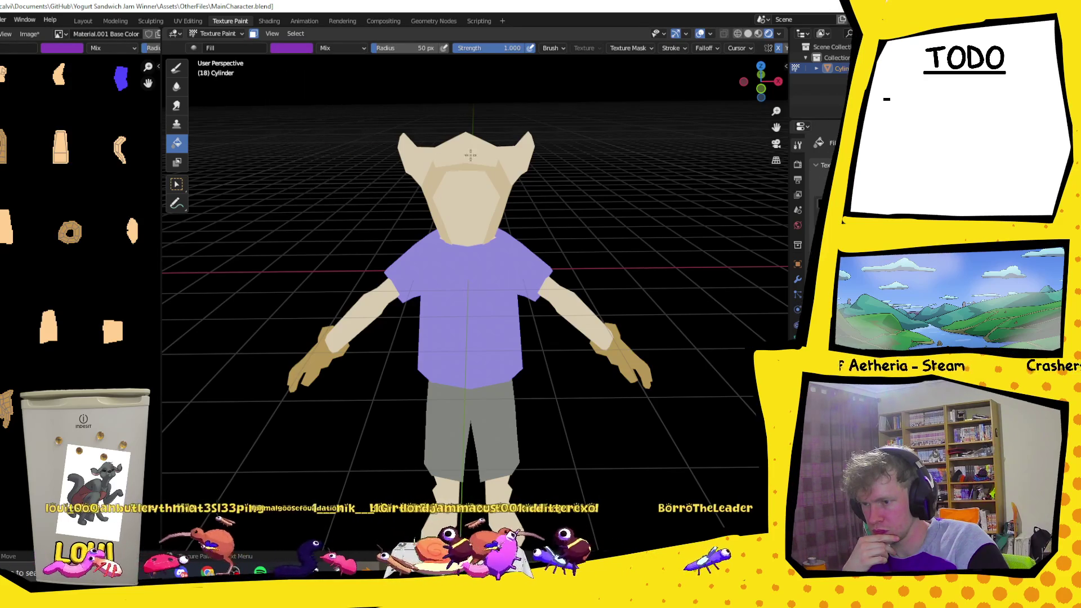
left_click(496, 175)
mouse_move(496, 175)
middle_mouse_down()
mouse_move(574, 164)
mouse_move(498, 190)
mouse_move(527, 176)
middle_mouse_up()
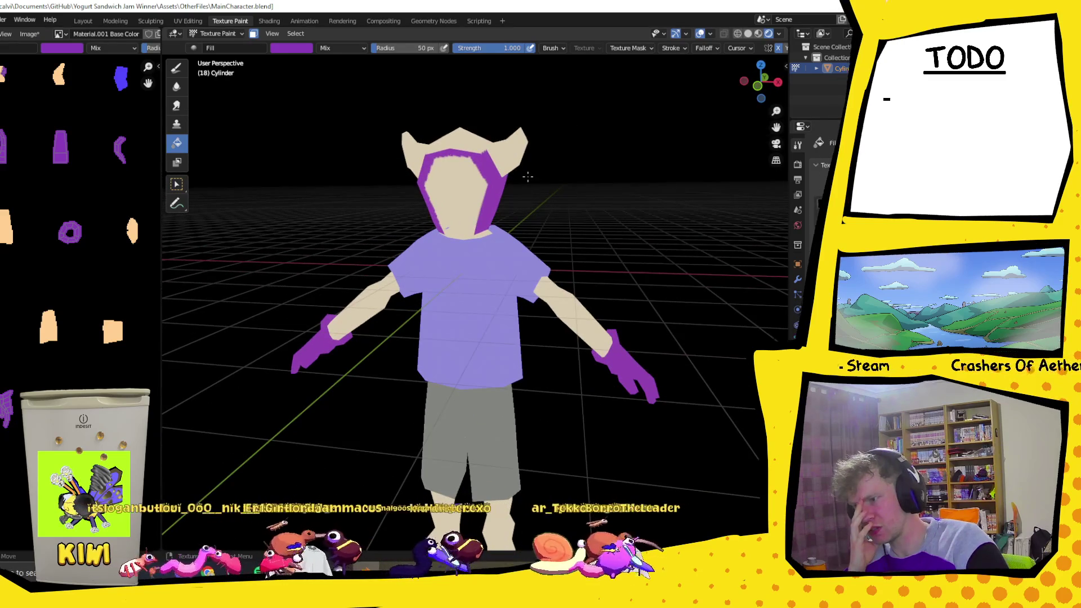
scroll(528, 176, "down", 1)
key("ctrl+z")
- Turn off face-selection masking so paint can reach the whole mesh
mouse_move(466, 224)
middle_mouse_down()
mouse_move(586, 205)
mouse_move(694, 212)
mouse_move(731, 199)
mouse_move(453, 230)
mouse_move(422, 211)
middle_mouse_up()
left_click(253, 35)
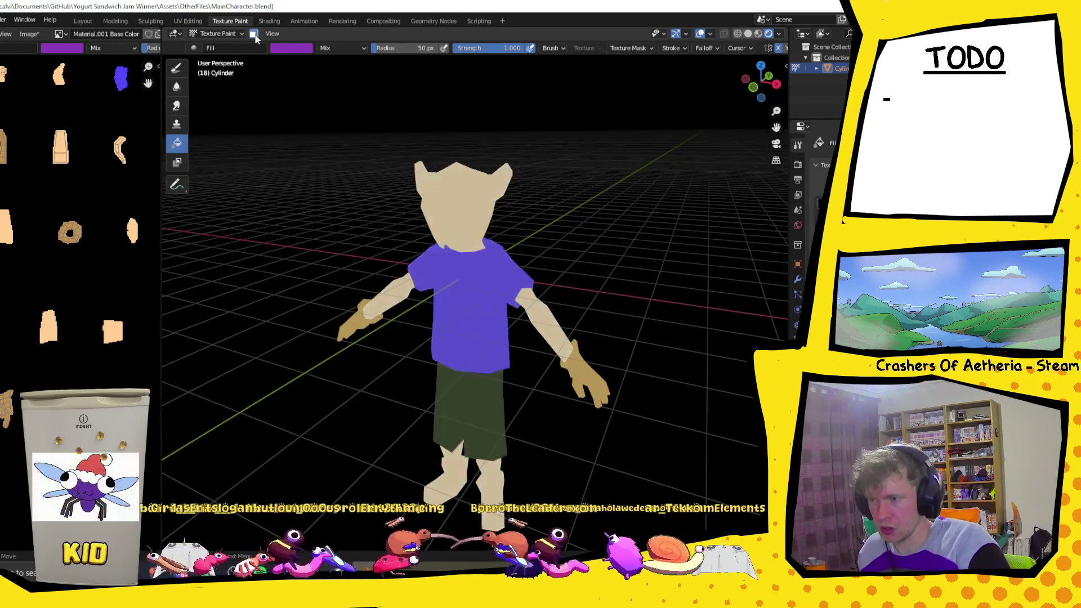
left_click(236, 30)
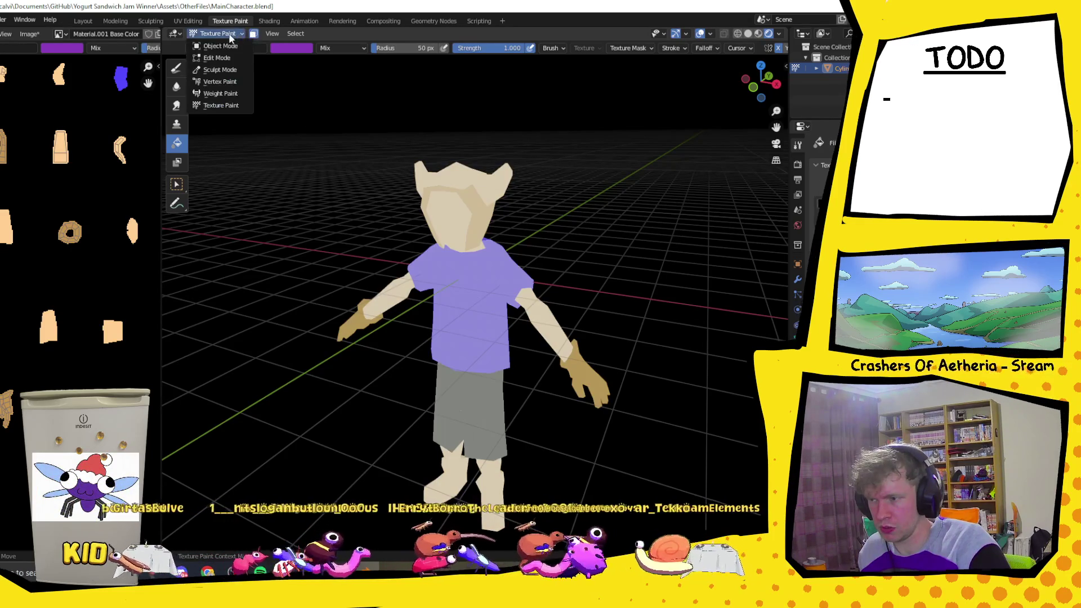
- Enter Edit Mode with X-ray on, box-select the left hand, and toggle X-ray and overlays back and forth
left_click(218, 60)
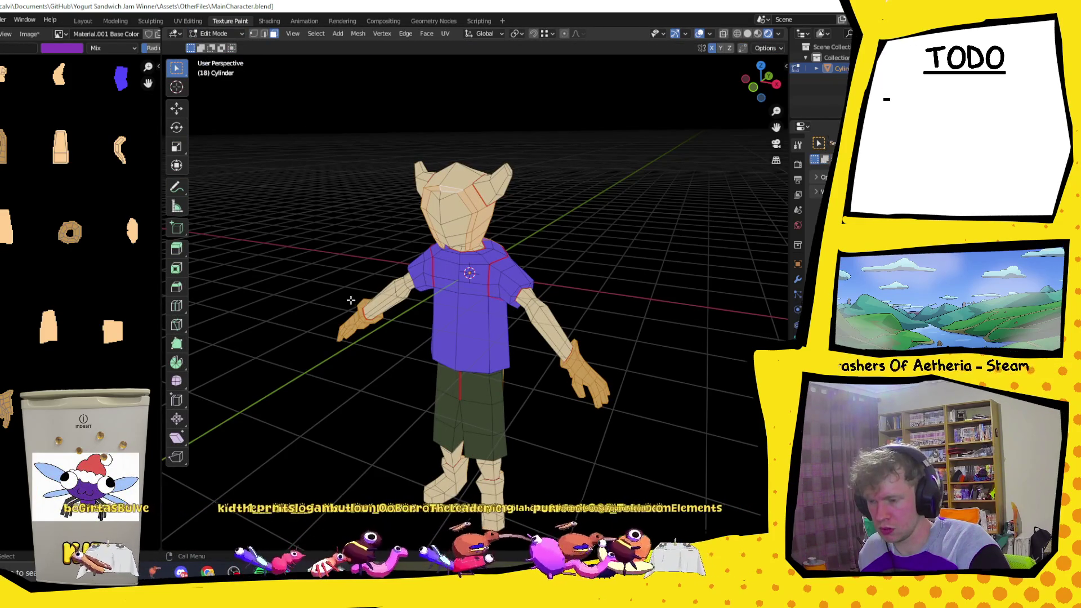
key("alt+z")
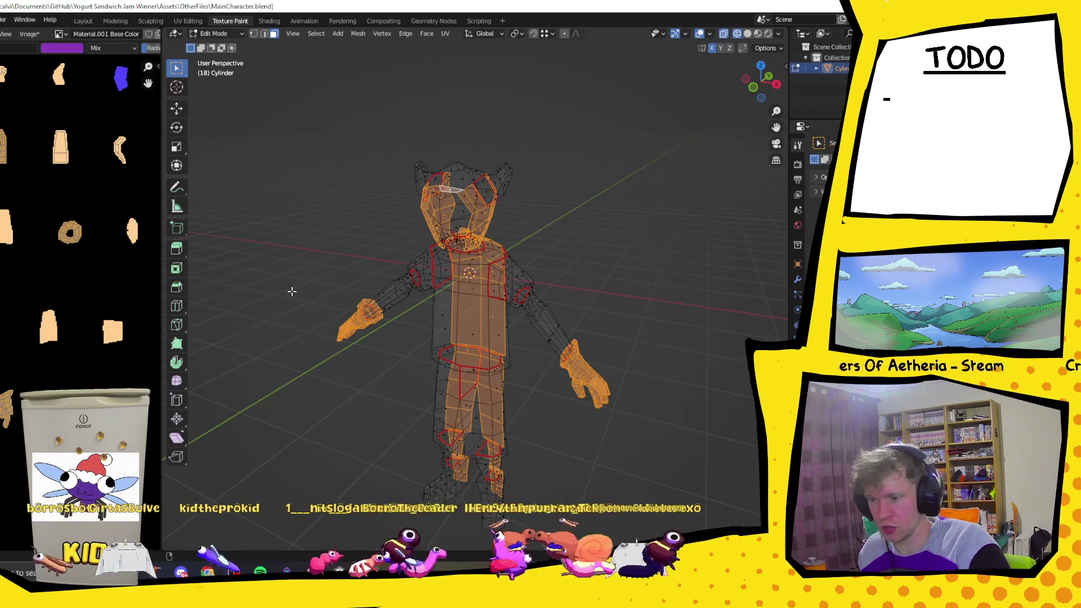
left_click_drag(315, 277, 397, 346, "shift")
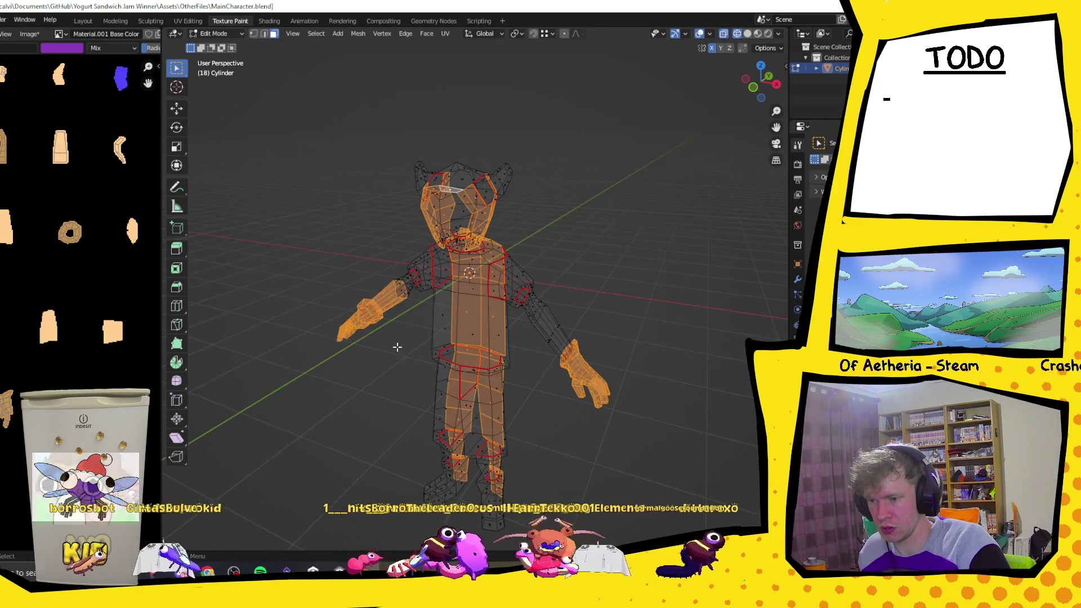
key("Tab")
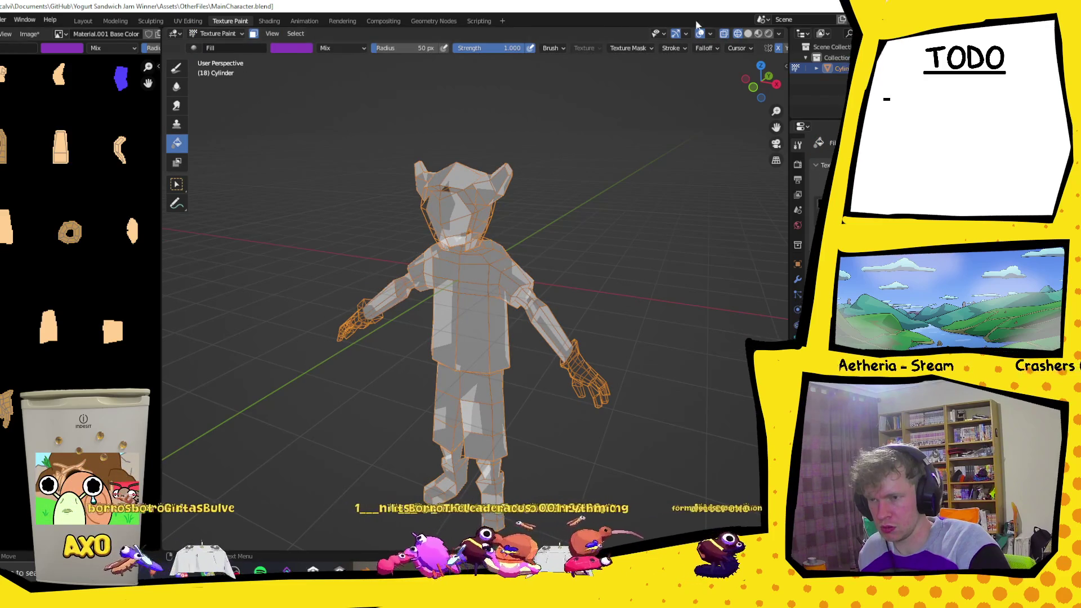
left_click(723, 36)
left_click(724, 35)
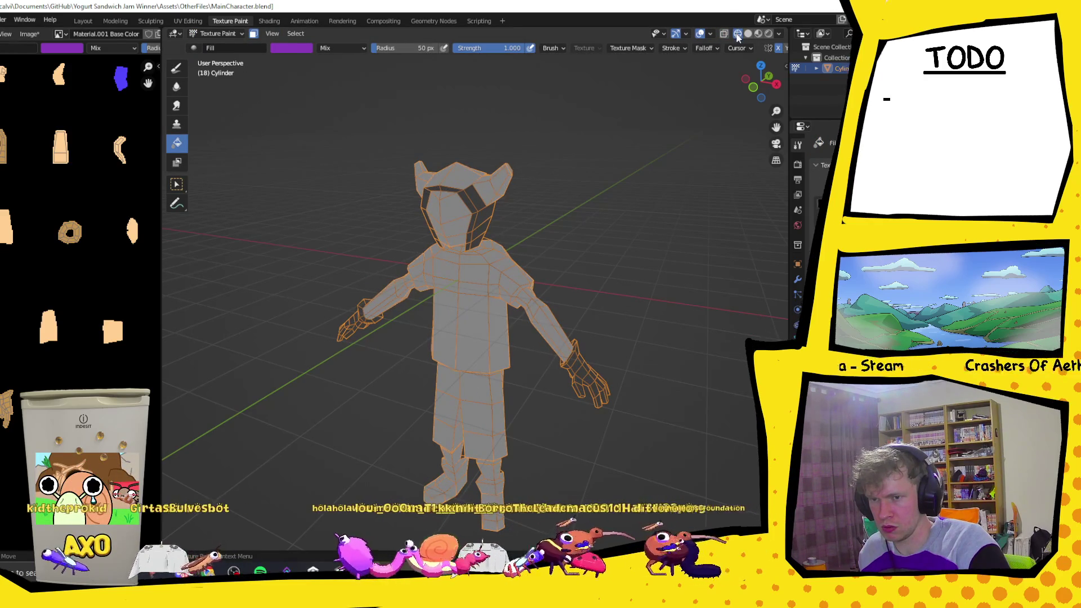
left_click(700, 34)
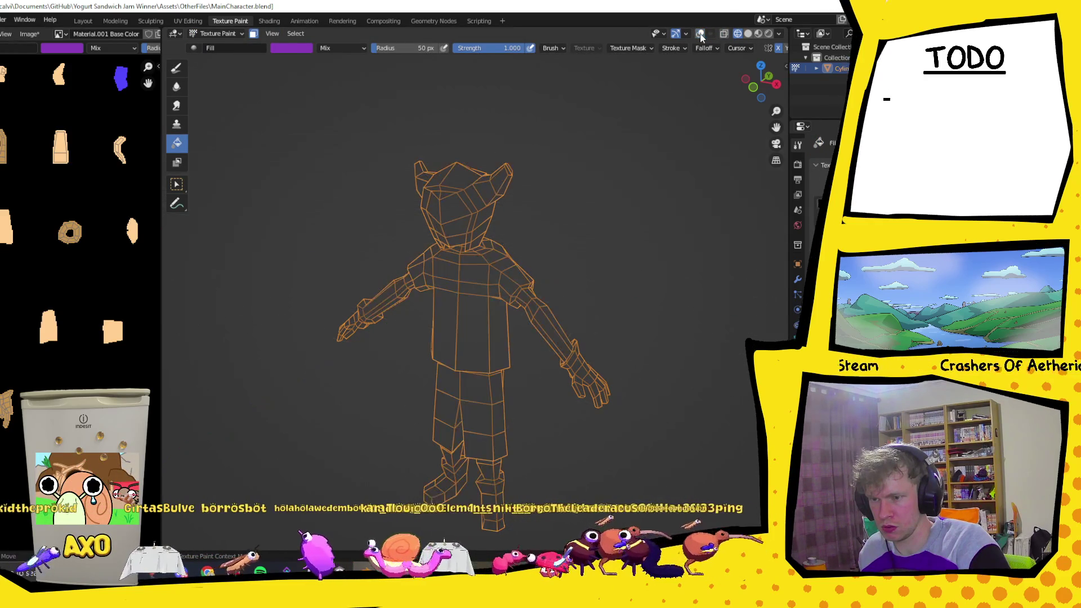
left_click(700, 35)
- Settle on Edit Mode with the see-through wireframe and viewport overlays shown from the front
mouse_move(667, 156)
middle_mouse_down()
mouse_move(627, 161)
mouse_move(716, 51)
mouse_move(698, 40)
middle_mouse_up()
left_click(701, 33)
left_click(722, 34)
middle_click_drag(552, 212, 474, 213)
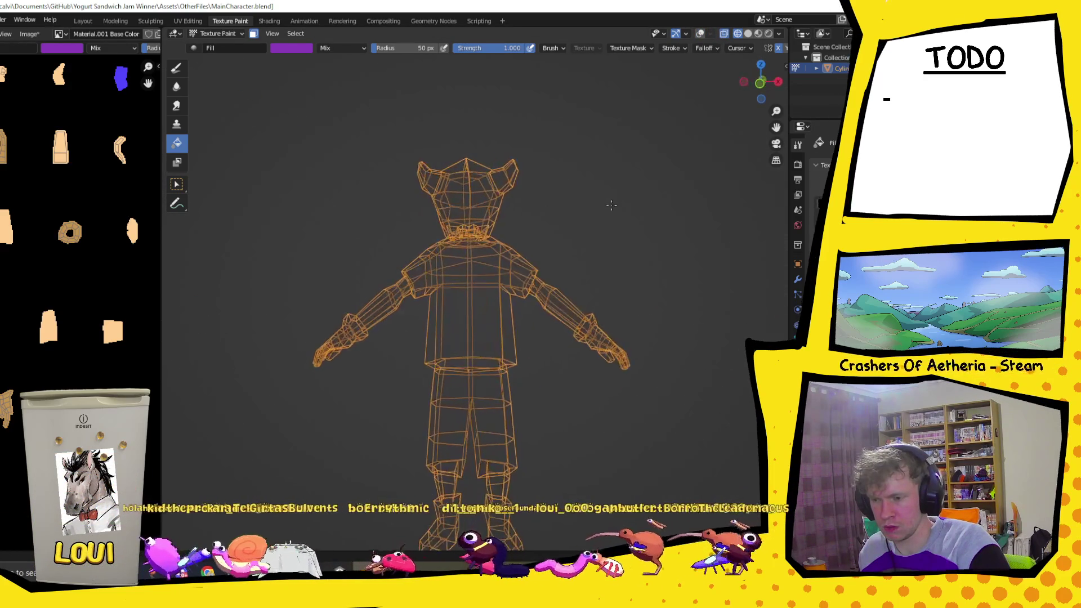
left_click(237, 33)
left_click(216, 55)
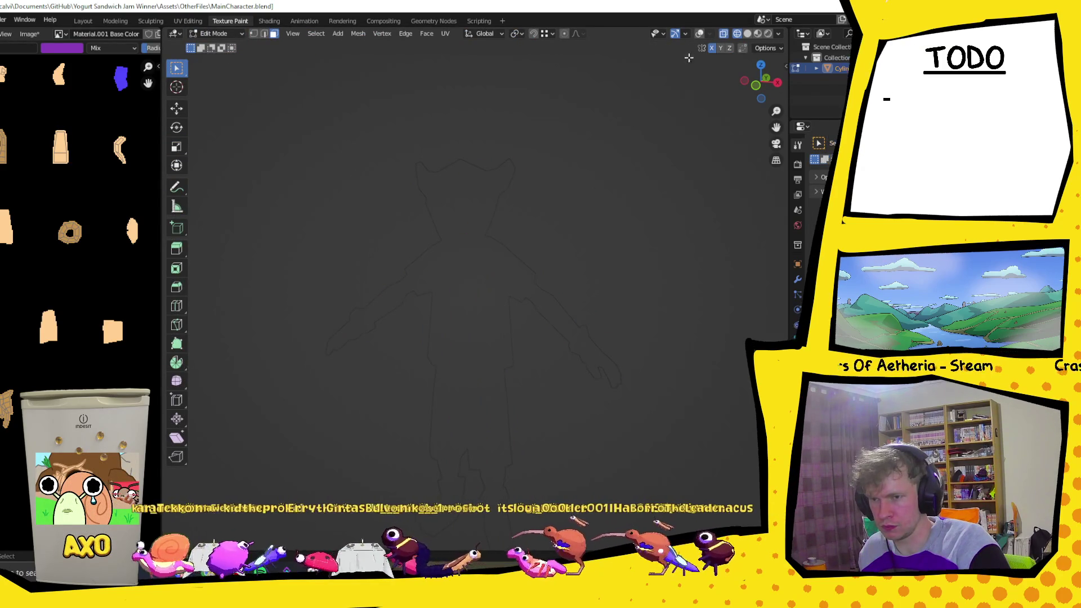
left_click(704, 36)
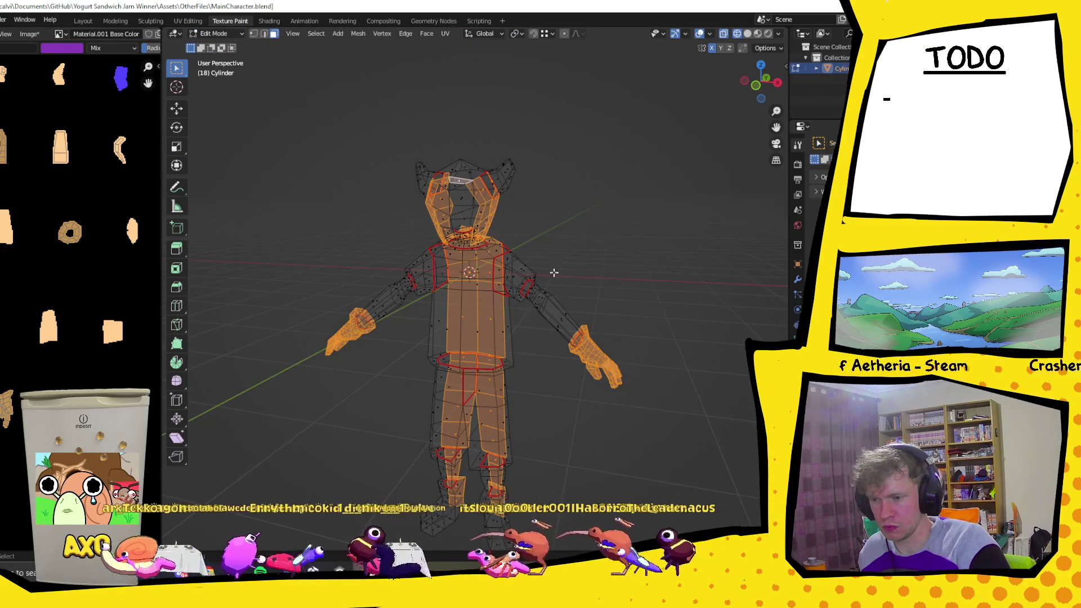
- Deselect everything in the mesh with Alt+A, then switch to the browser's image results
middle_click_drag(488, 299, 520, 264)
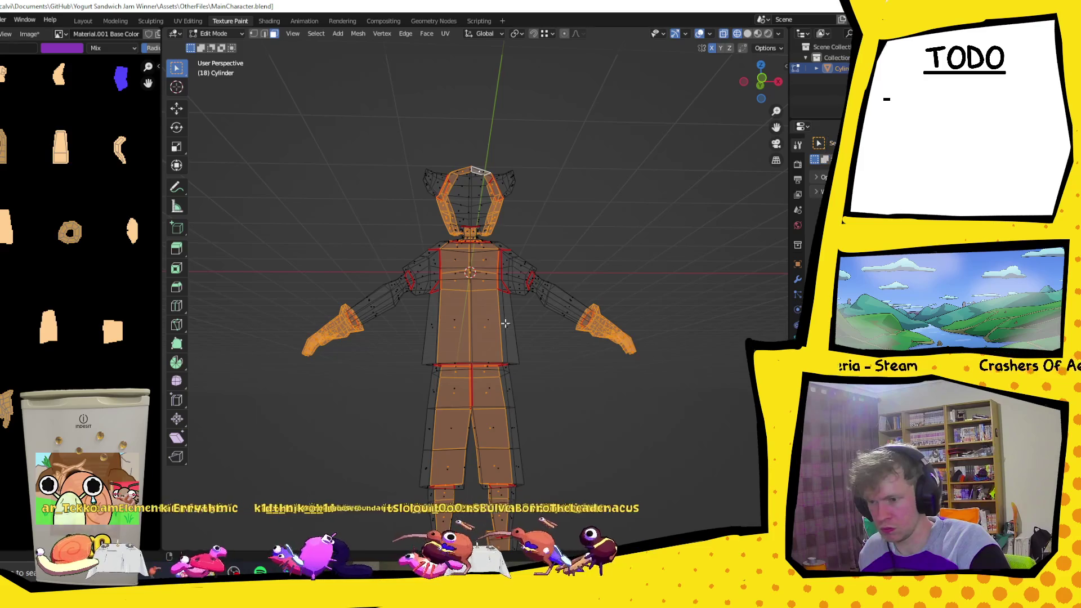
left_click_drag(297, 284, 377, 385)
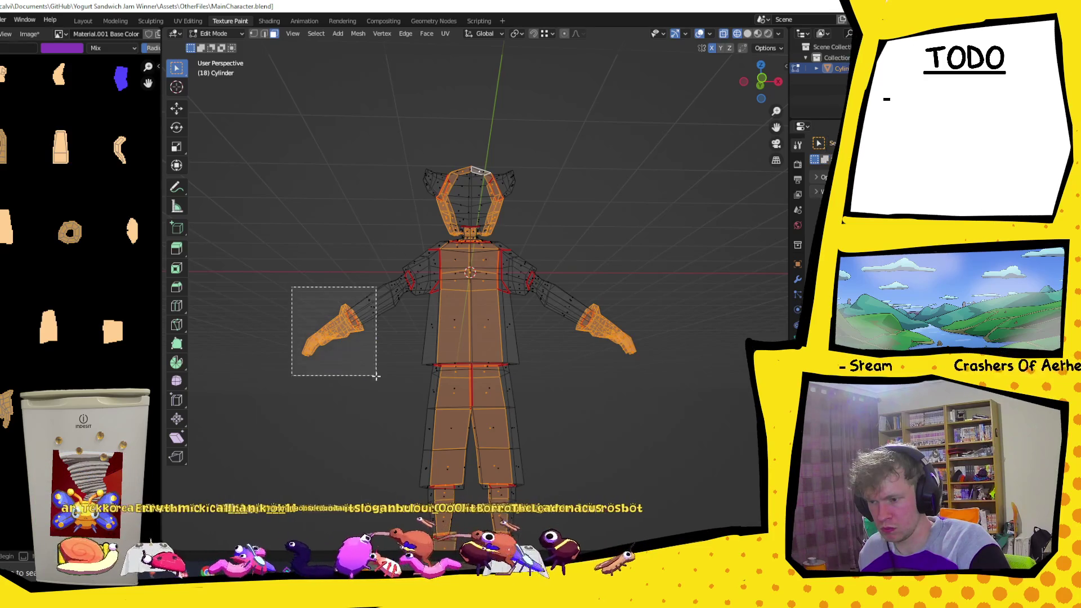
key("ctrl+z")
key("alt+a")
mouse_move(583, 184)
middle_mouse_down()
mouse_move(653, 228)
mouse_move(605, 174)
middle_mouse_up()
scroll(605, 174, "up", 3)
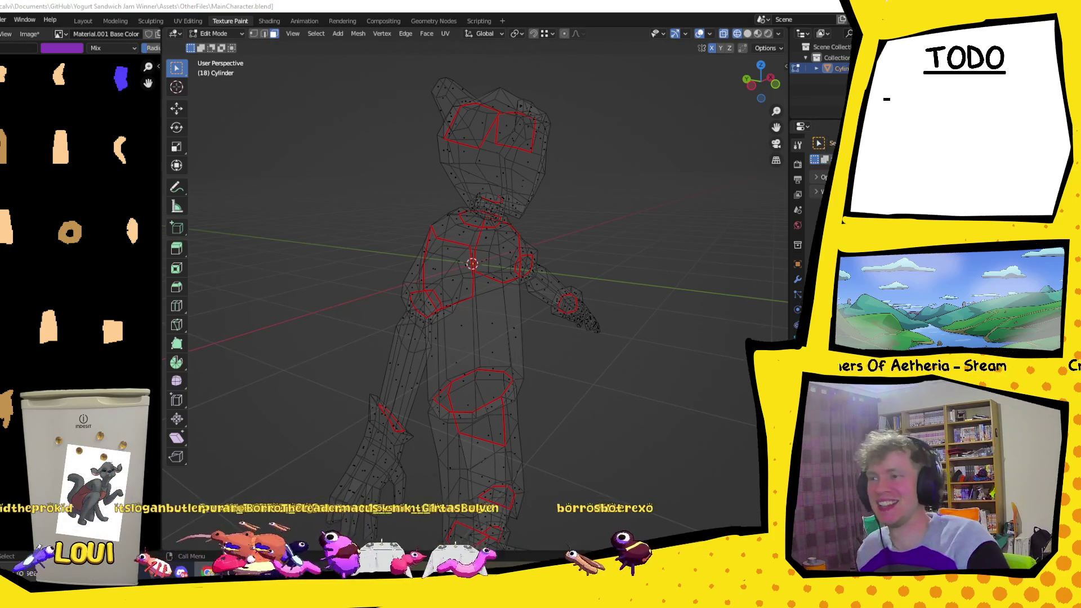
key("alt+Tab")
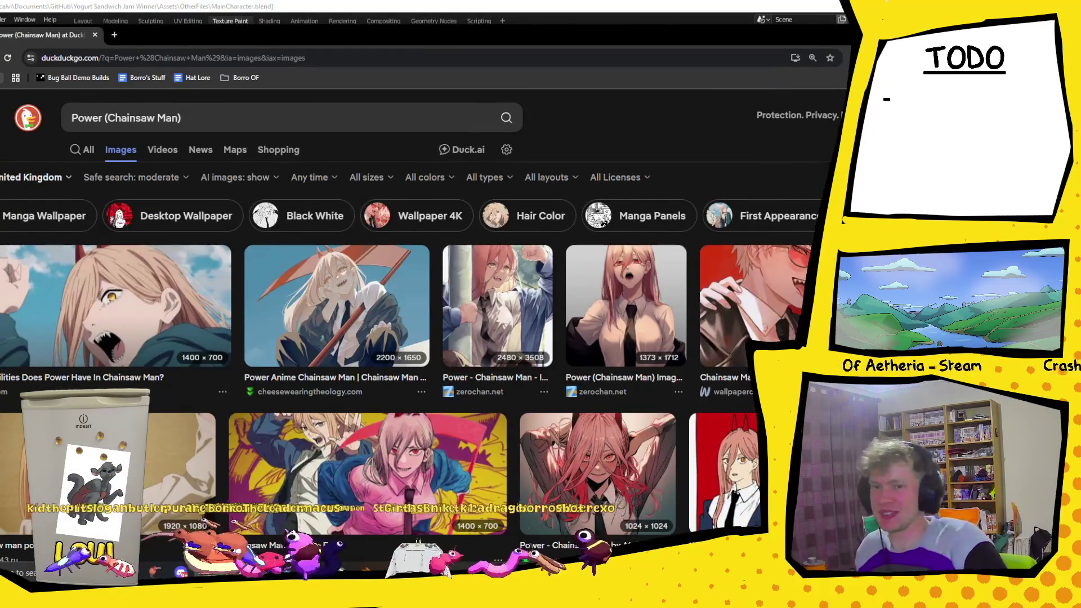
- Search DuckDuckGo images for 'adult lambo', preview Adult Lambo Wallpaper #691913, and return to Blender
key("alt+Tab")
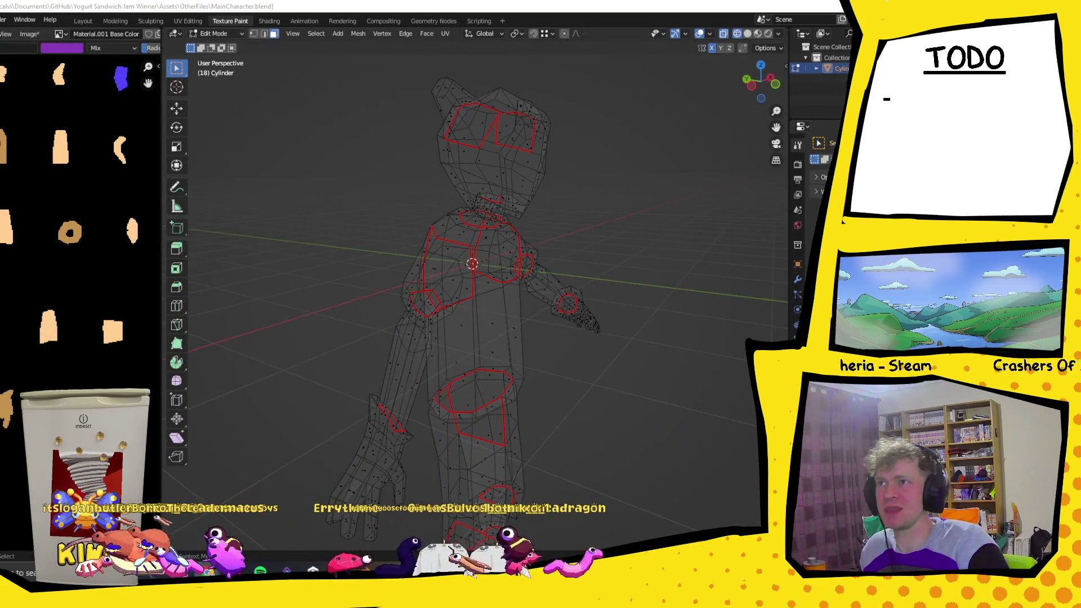
key("alt+Tab")
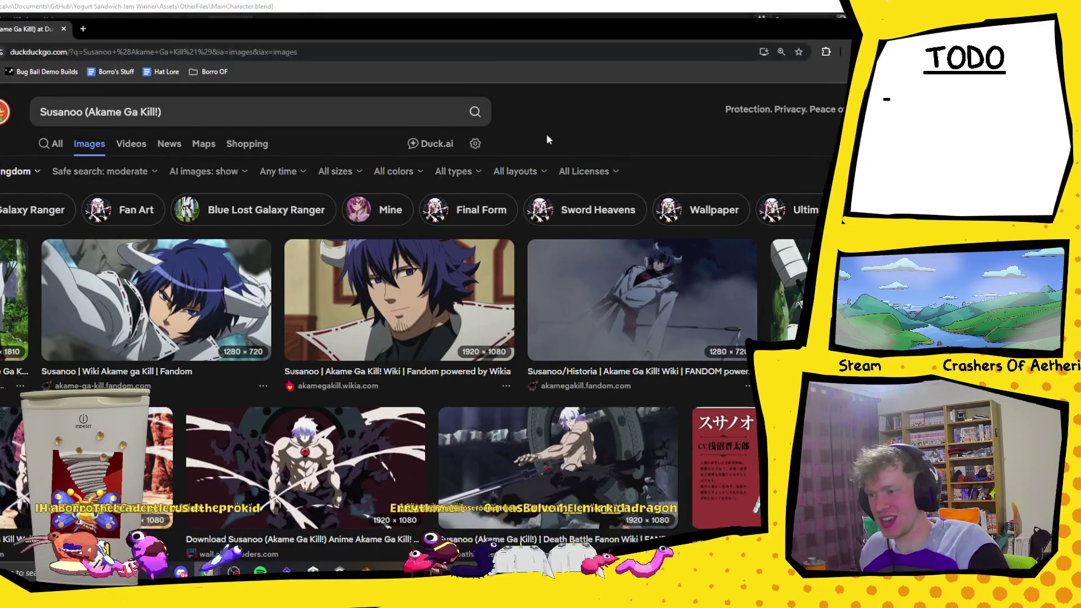
scroll(621, 255, "down", 2)
scroll(620, 255, "down", 2)
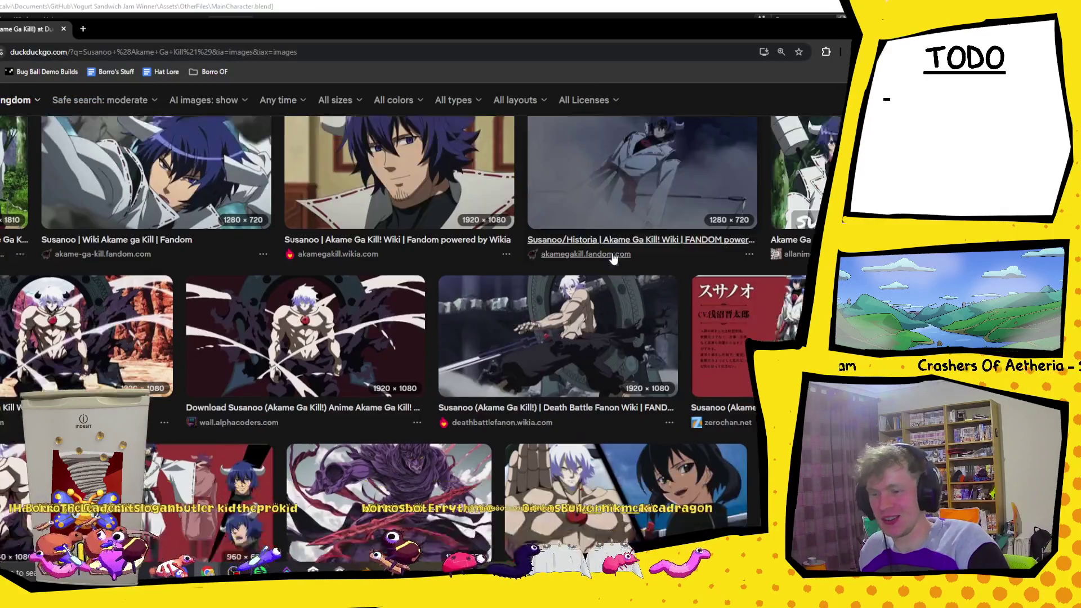
scroll(614, 260, "up", 2)
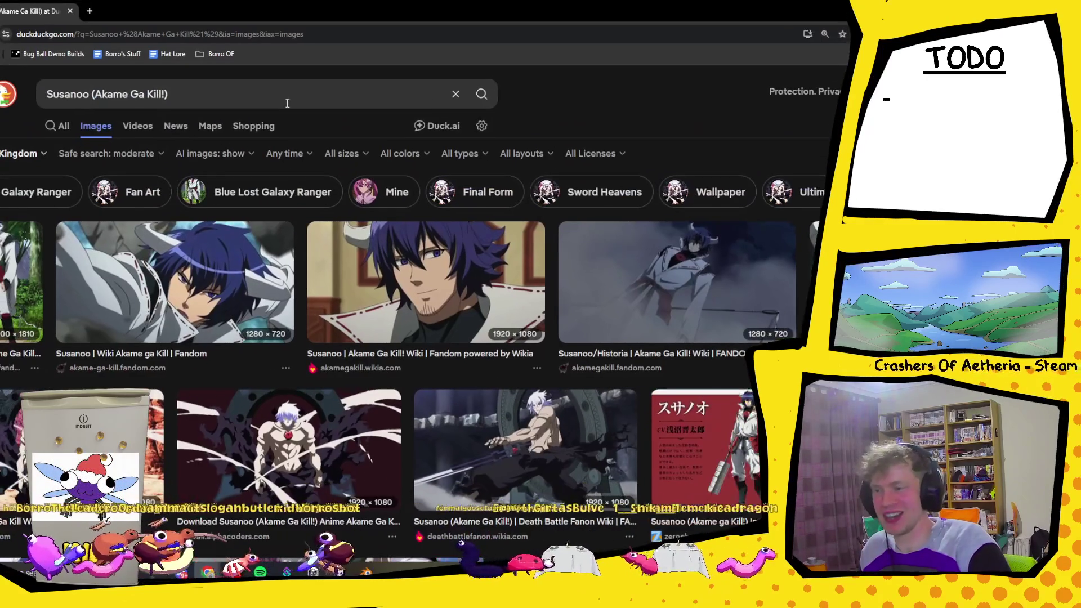
left_click(287, 102)
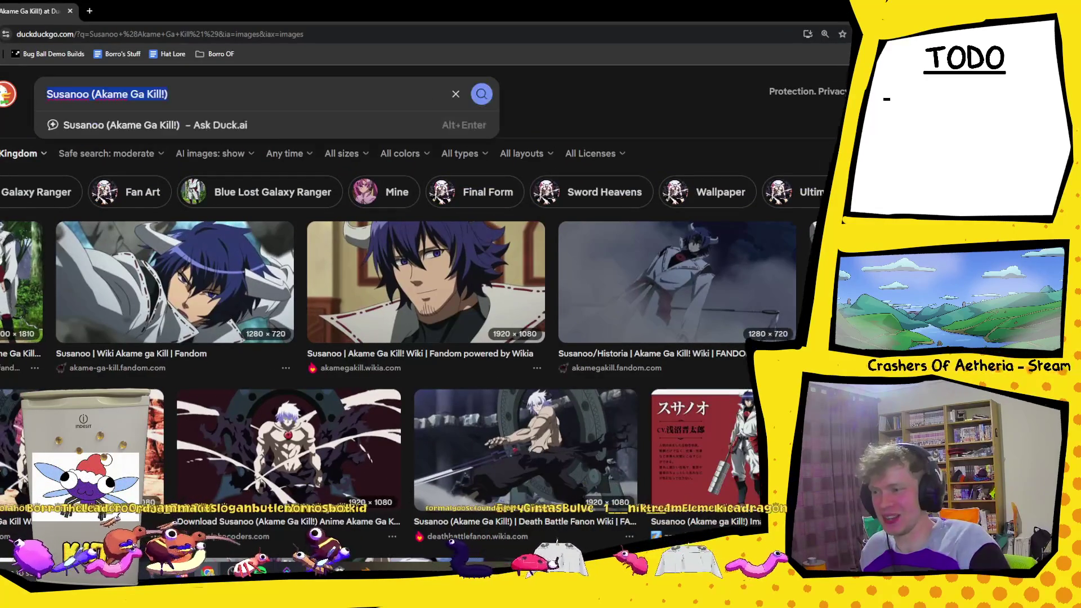
type("adult lambo")
key("Return")
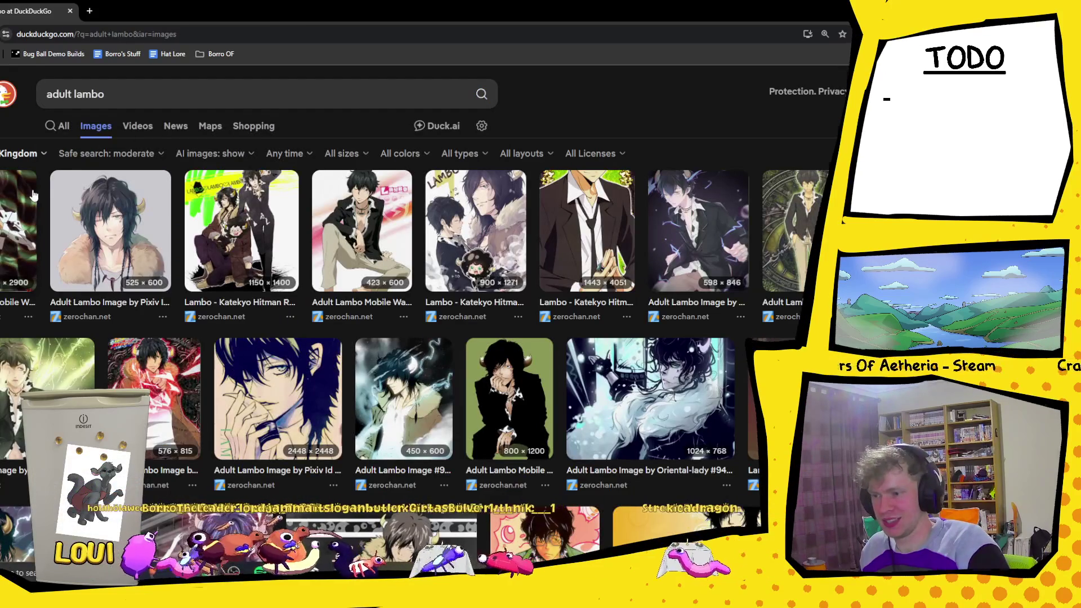
scroll(34, 196, "down", 1)
scroll(54, 220, "down", 3)
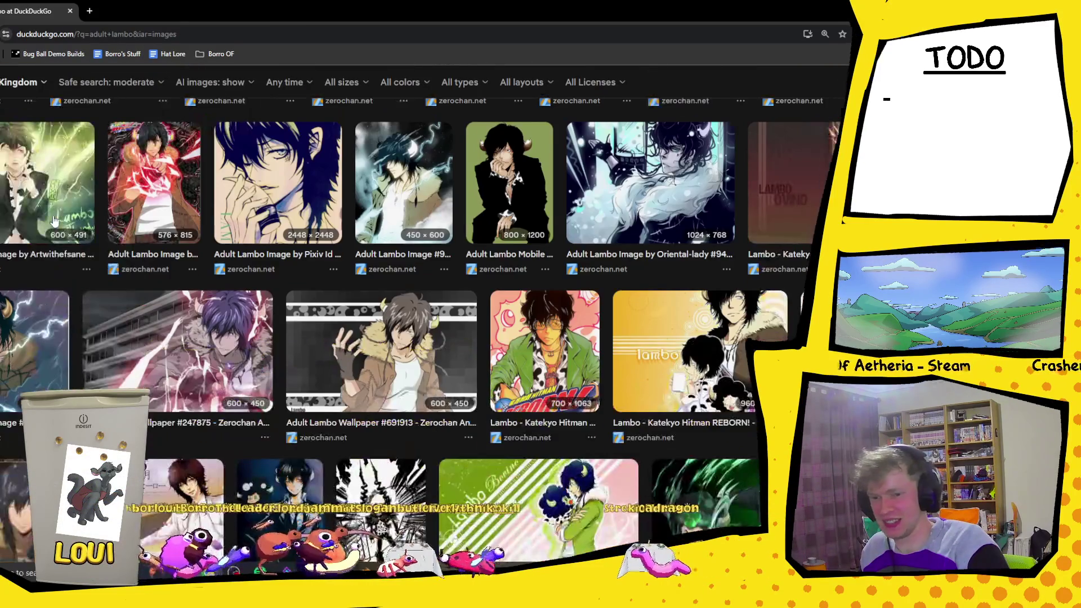
left_click(382, 370)
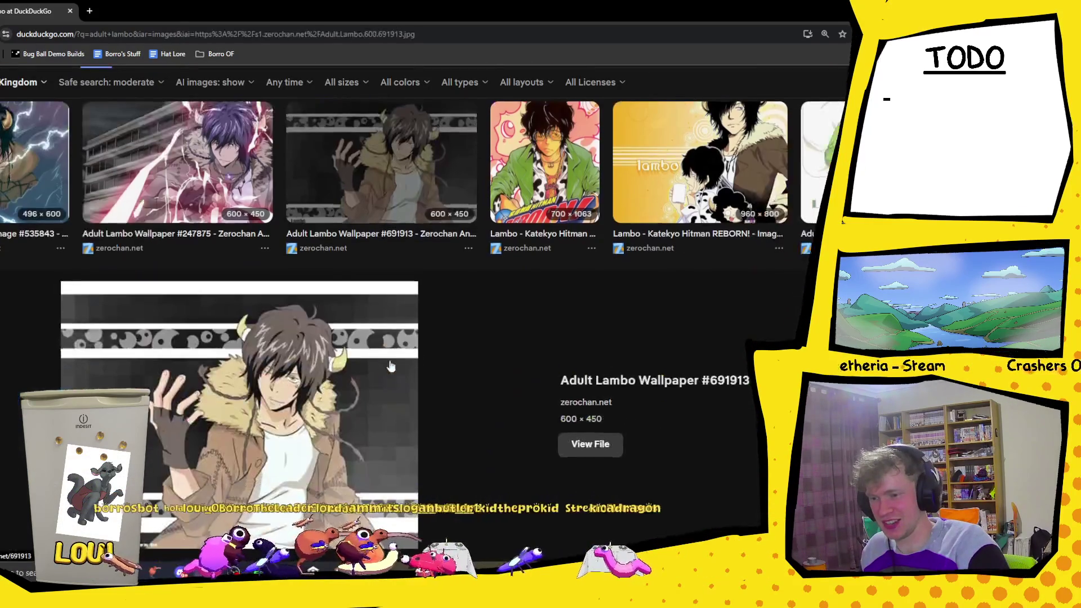
key("Escape")
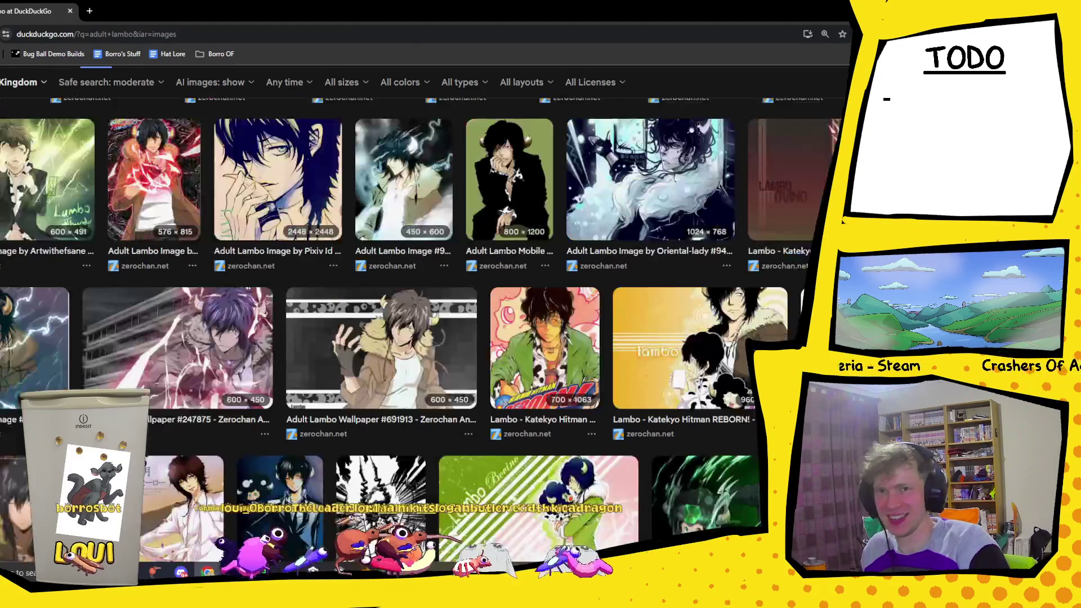
key("alt+Tab")
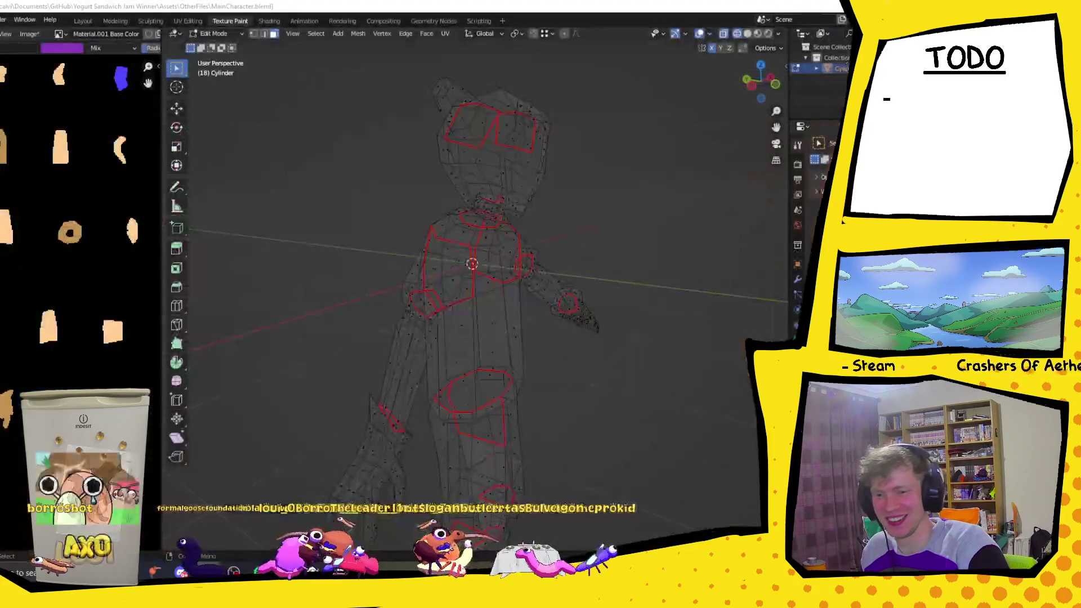
- Turn off X-ray and switch the viewport to Material Preview to show the painted colours
mouse_move(690, 216)
middle_mouse_down()
mouse_move(617, 212)
mouse_move(686, 160)
middle_mouse_up()
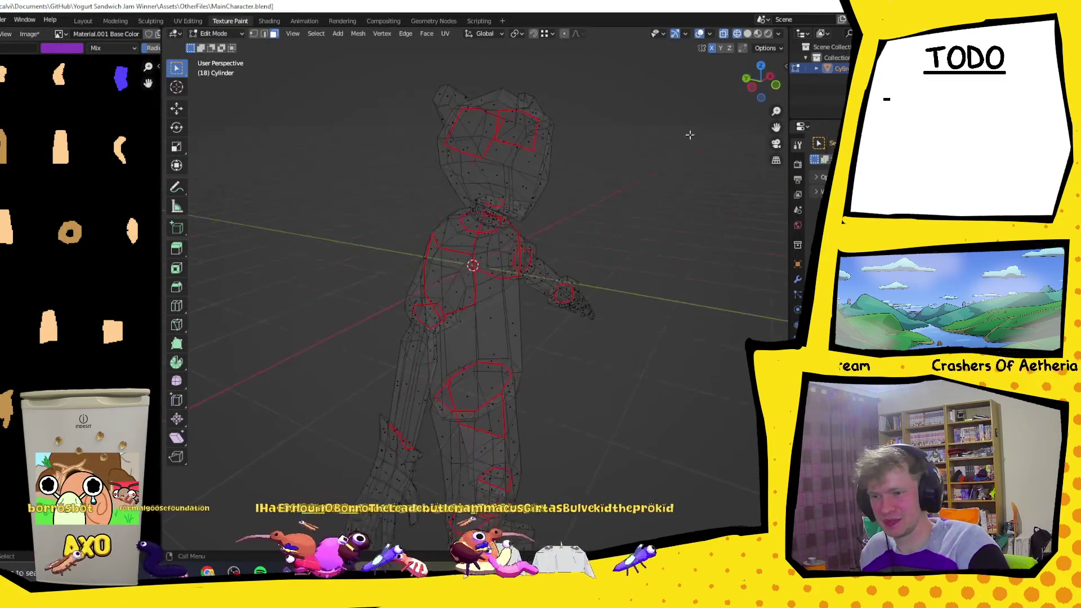
key("alt+z")
mouse_move(472, 258)
middle_mouse_down()
mouse_move(613, 160)
mouse_move(454, 196)
mouse_move(476, 174)
middle_mouse_up()
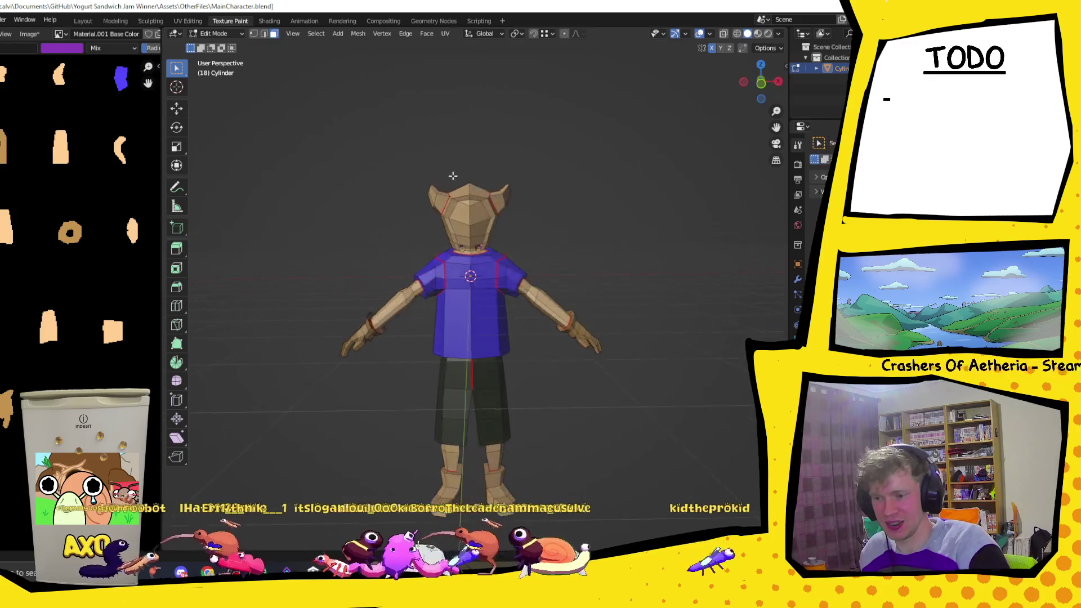
scroll(475, 175, "up", 3)
left_click(769, 32)
middle_click_drag(456, 152, 510, 148)
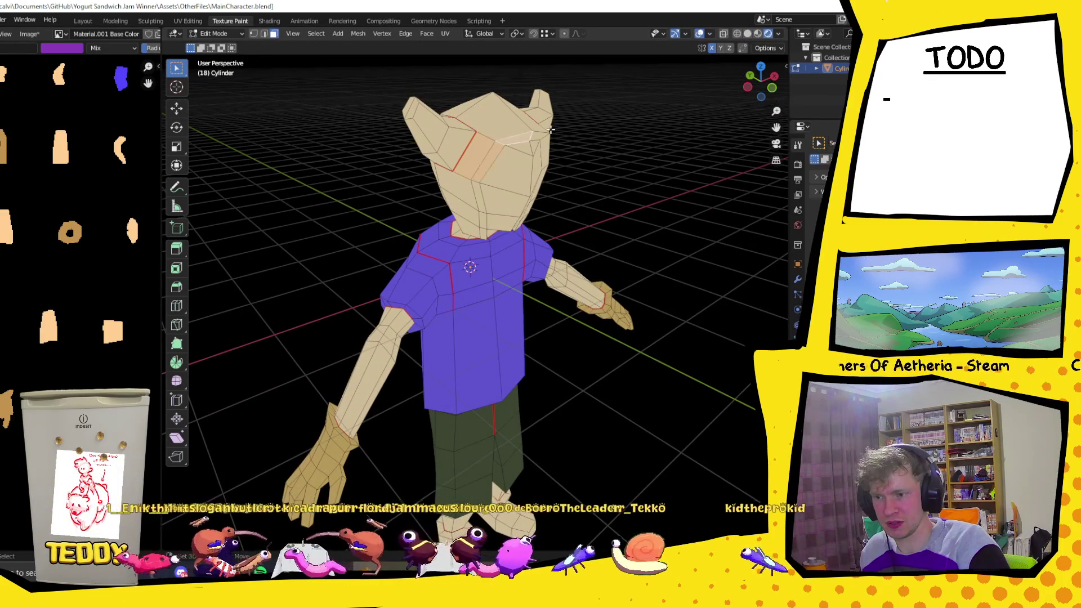
middle_click_drag(507, 156, 478, 169)
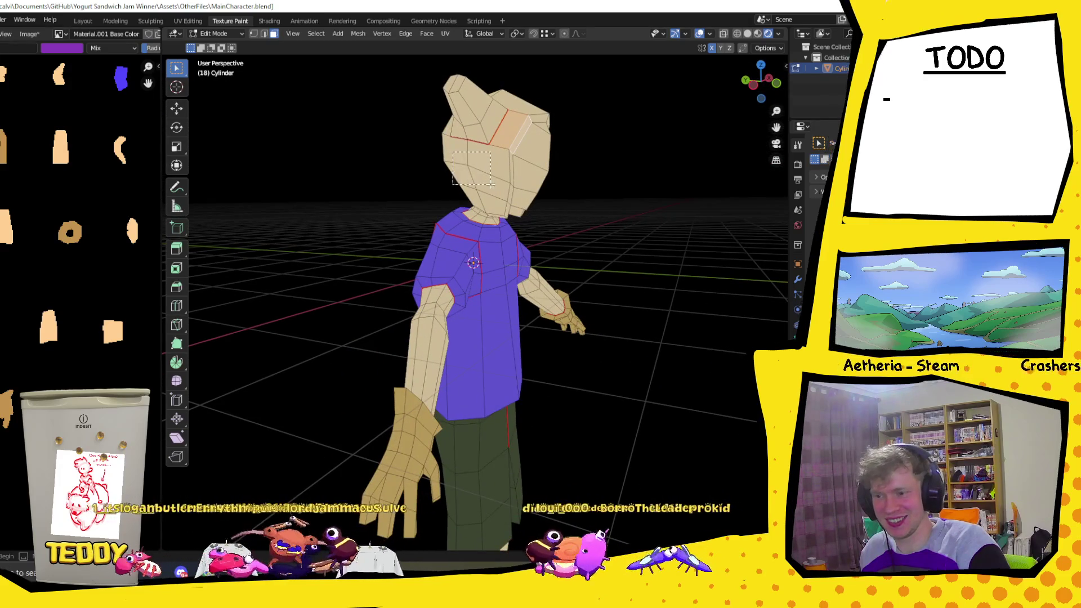
- Orbit the coloured character to review the torso, sides and back
mouse_move(610, 176)
middle_mouse_down()
mouse_move(582, 170)
mouse_move(490, 193)
mouse_move(473, 166)
middle_mouse_up()
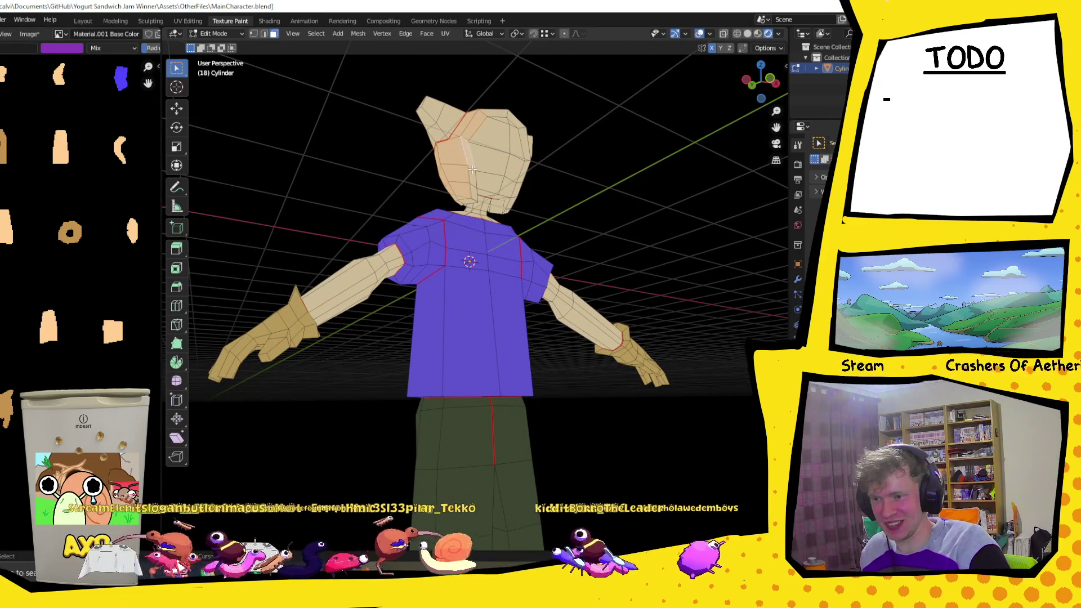
middle_click_drag(471, 196, 486, 194)
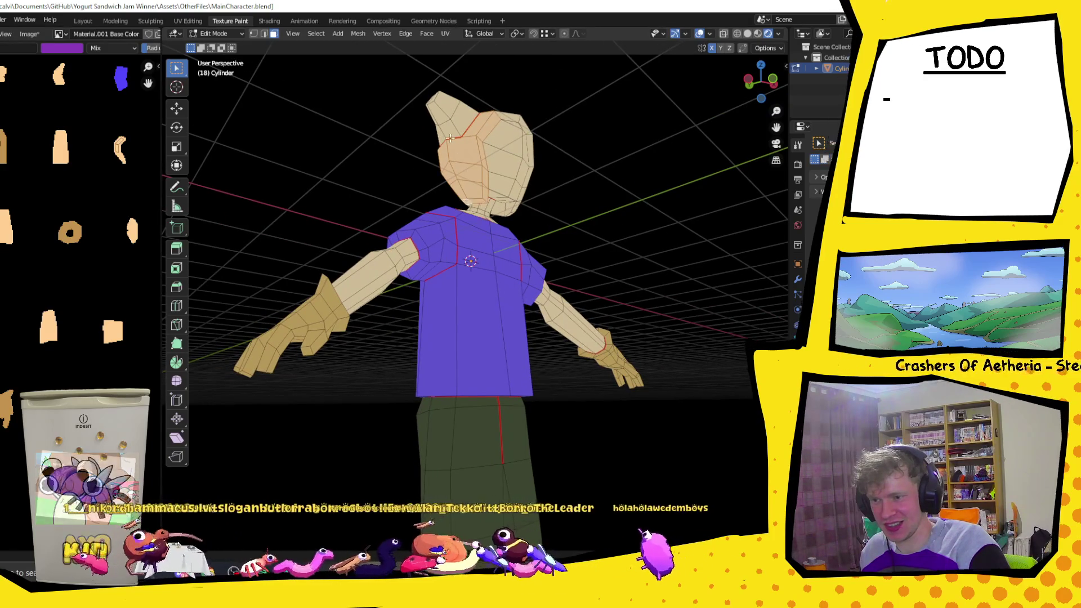
middle_click_drag(465, 200, 549, 196)
mouse_move(549, 135)
middle_mouse_down()
mouse_move(572, 141)
mouse_move(504, 176)
mouse_move(477, 173)
middle_mouse_up()
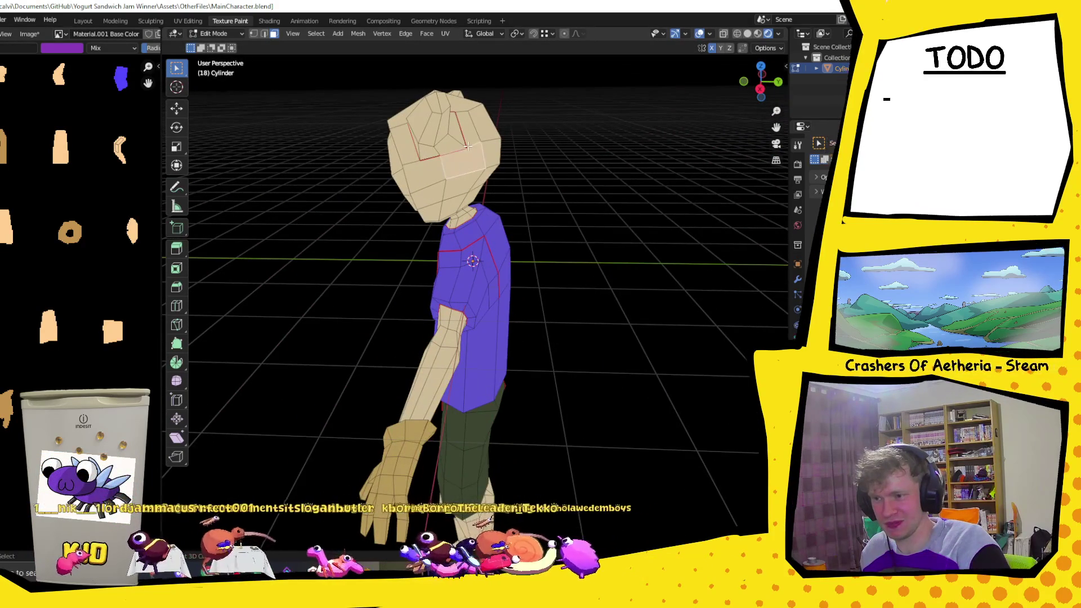
middle_click_drag(408, 144, 691, 142)
mouse_move(457, 155)
middle_mouse_down()
mouse_move(546, 155)
mouse_move(454, 171)
mouse_move(450, 184)
mouse_move(488, 150)
middle_mouse_up()
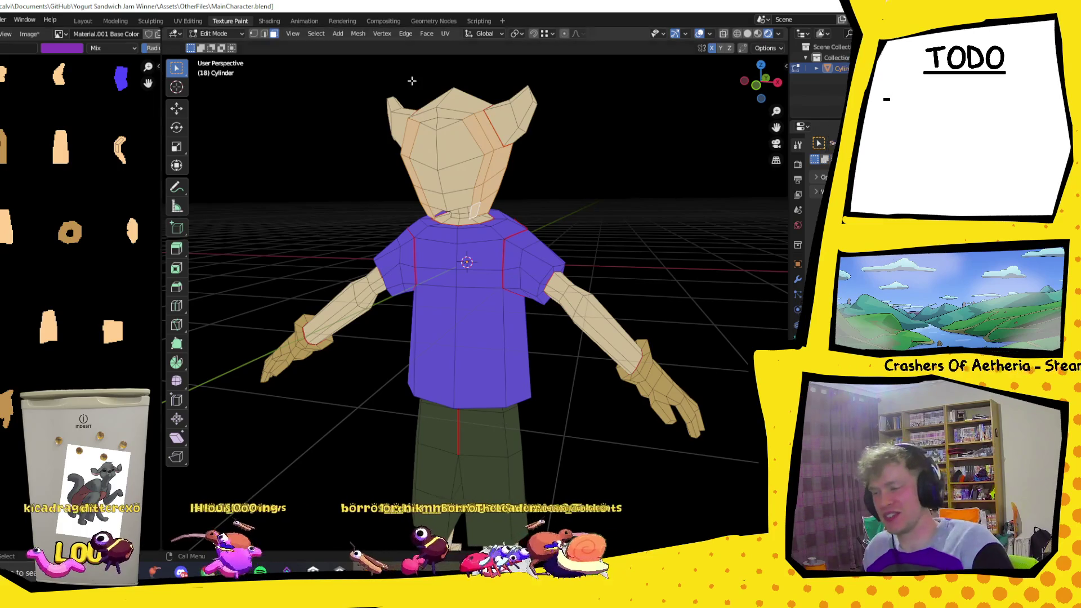
left_click(213, 33)
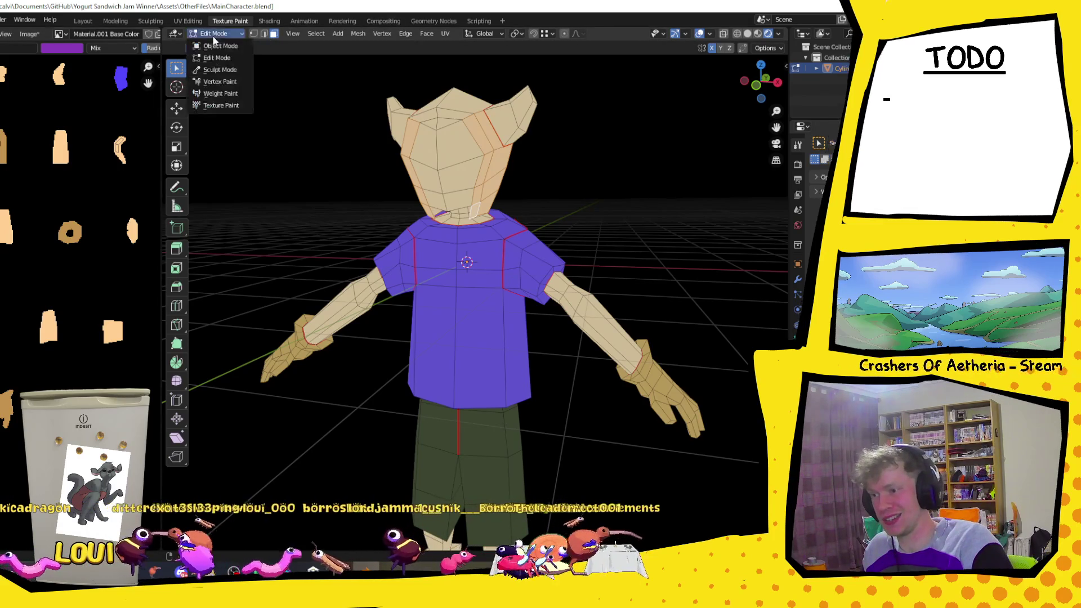
- In Texture Paint, brush purple streaks along the side faces of the head
left_click(220, 105)
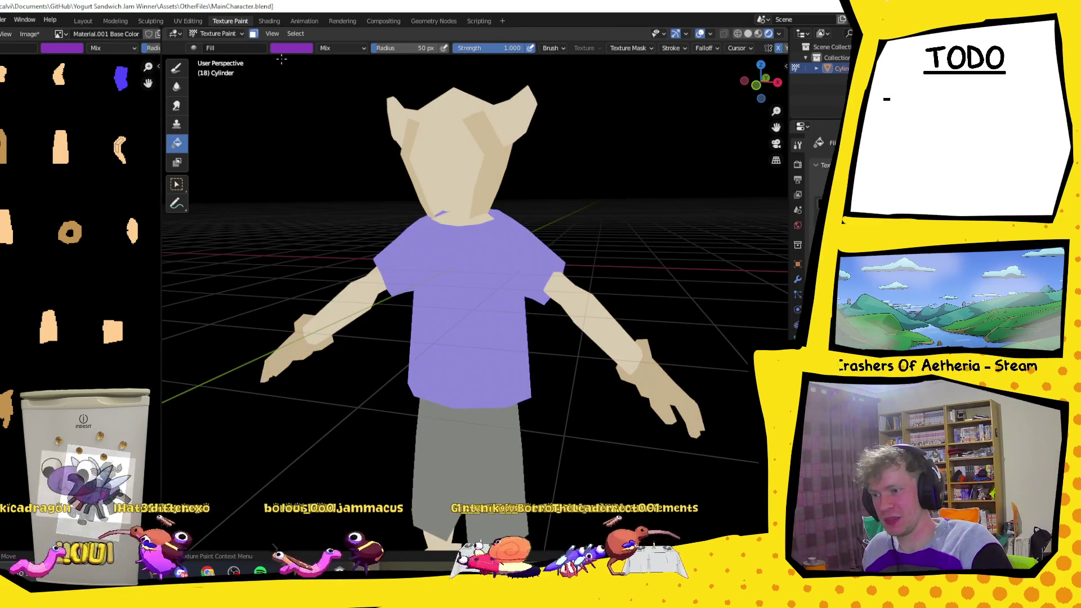
left_click(501, 169)
mouse_move(501, 169)
middle_mouse_down()
mouse_move(488, 226)
mouse_move(551, 219)
mouse_move(532, 216)
middle_mouse_up()
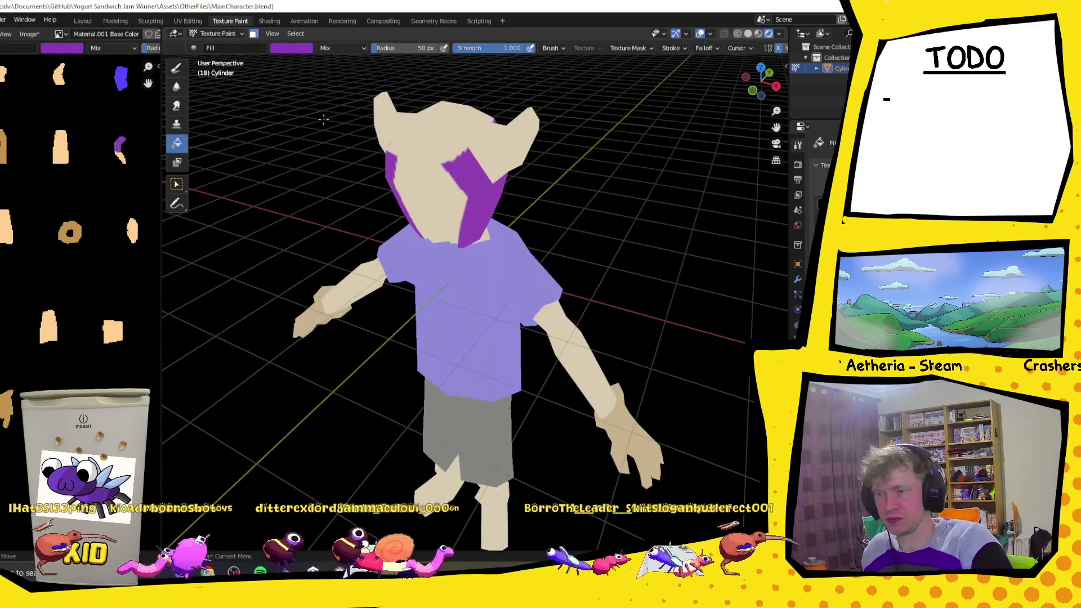
- Back in Edit Mode, orbit around the character to check the purple bands from all sides
left_click(240, 34)
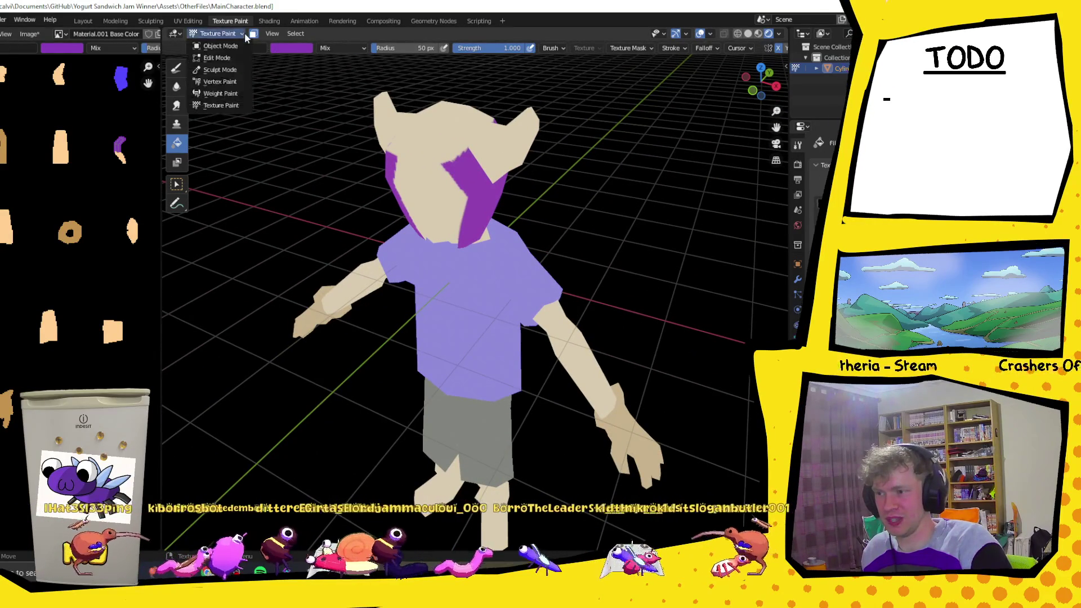
left_click(227, 56)
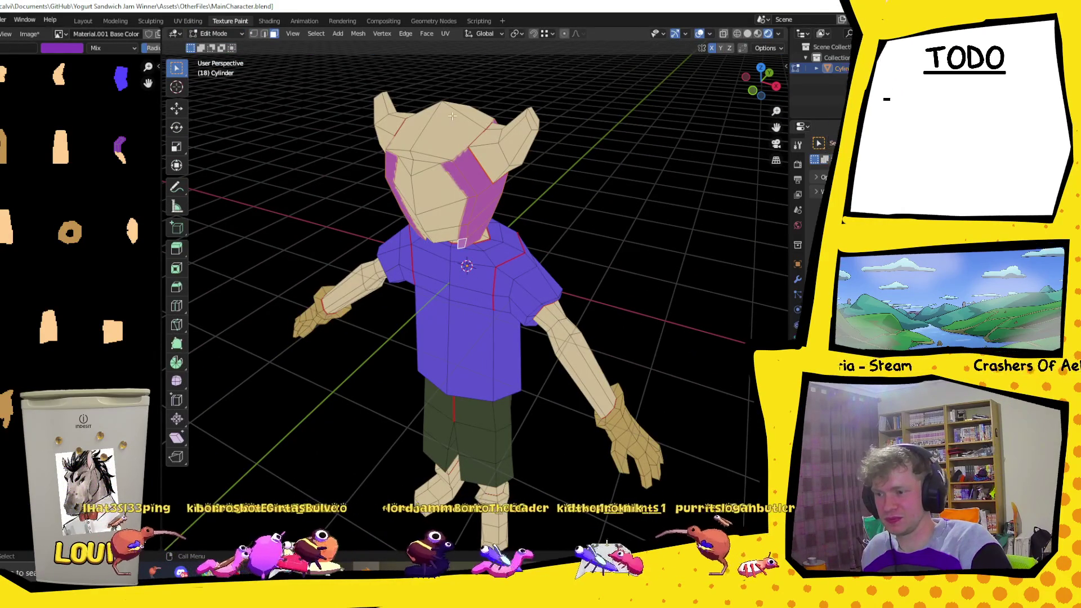
mouse_move(452, 105)
middle_mouse_down()
mouse_move(504, 112)
mouse_move(497, 134)
middle_mouse_up()
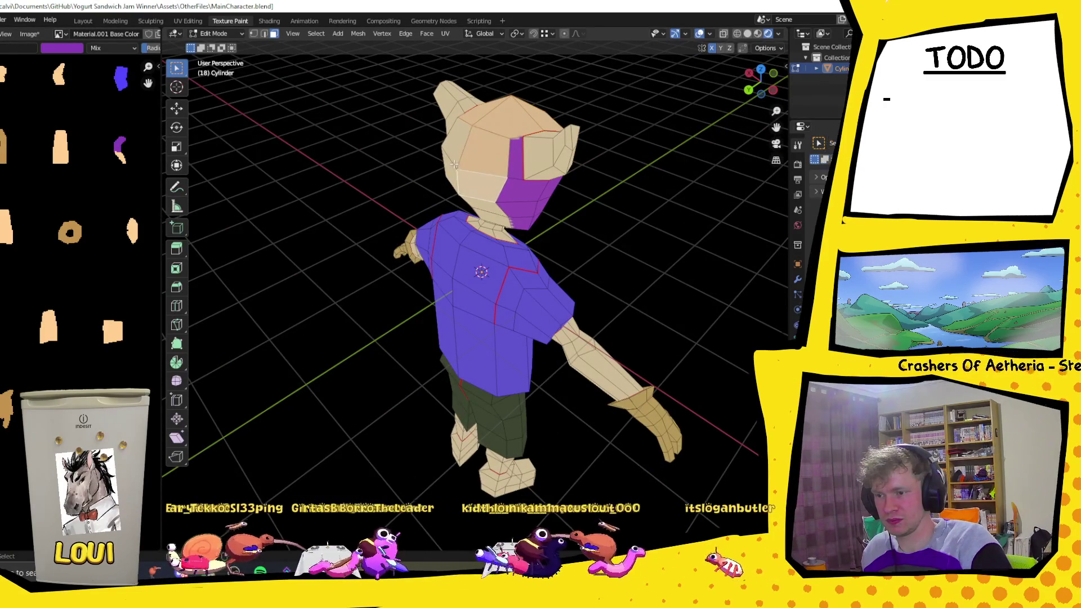
middle_click_drag(454, 171, 487, 177)
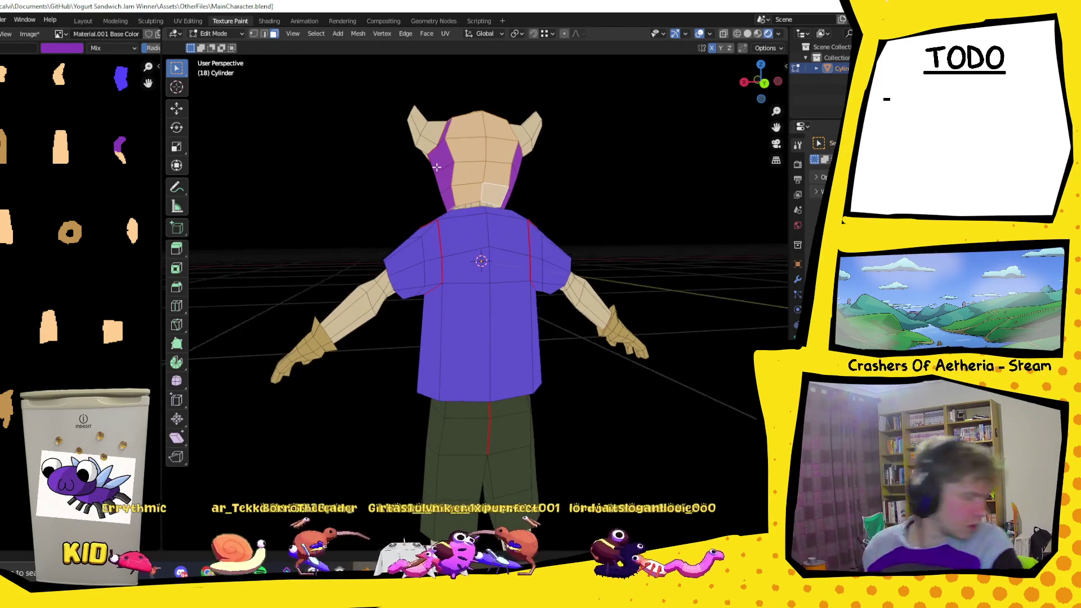
mouse_move(440, 160)
middle_mouse_down()
mouse_move(627, 193)
mouse_move(630, 222)
middle_mouse_up()
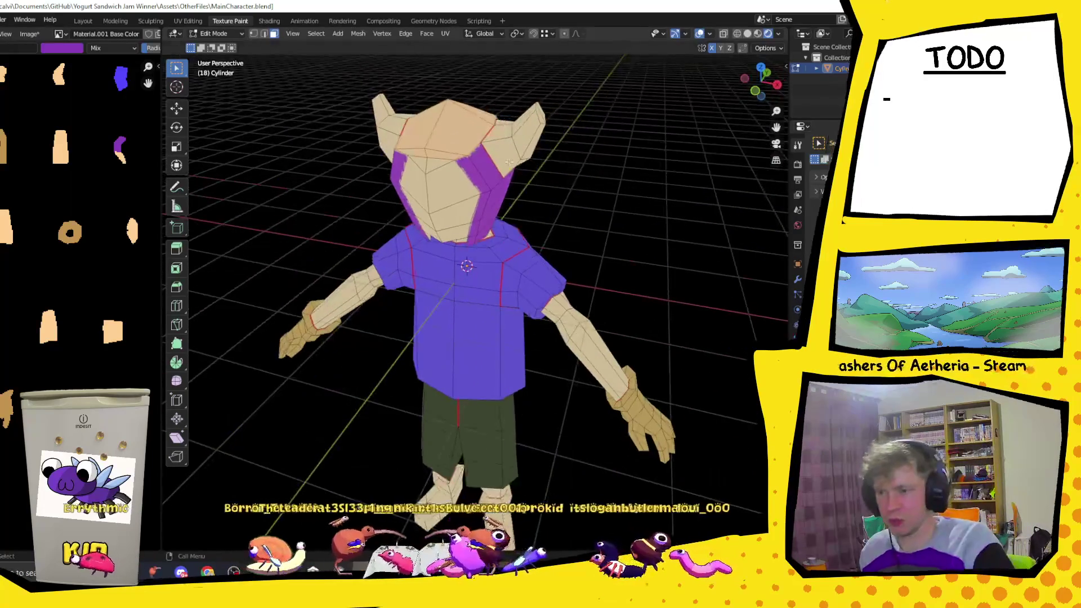
middle_click_drag(538, 145, 437, 139)
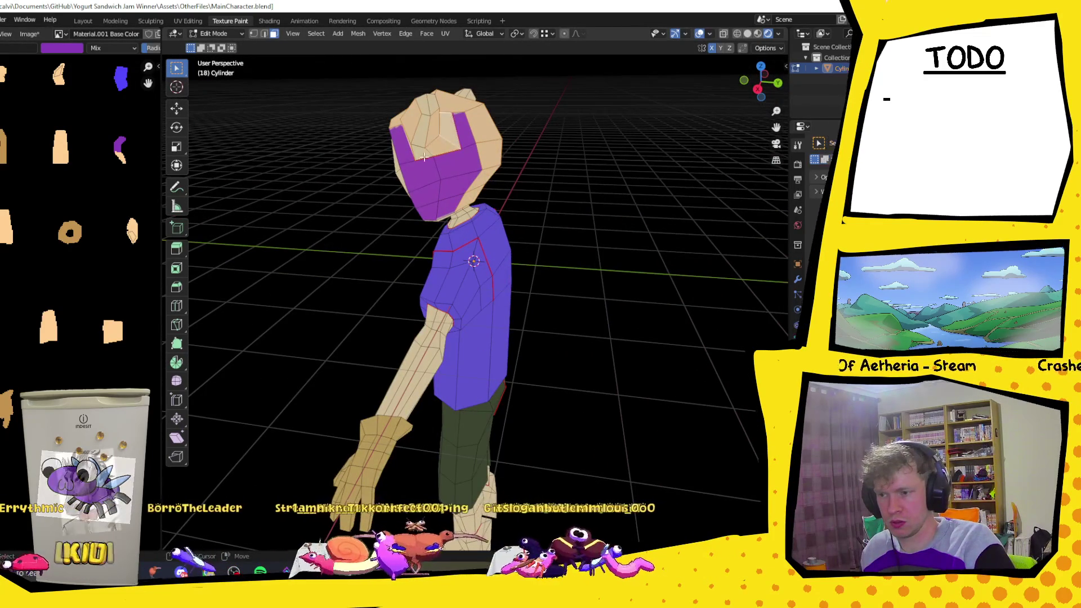
mouse_move(440, 131)
middle_mouse_down()
mouse_move(596, 209)
mouse_move(429, 128)
mouse_move(593, 163)
middle_mouse_up()
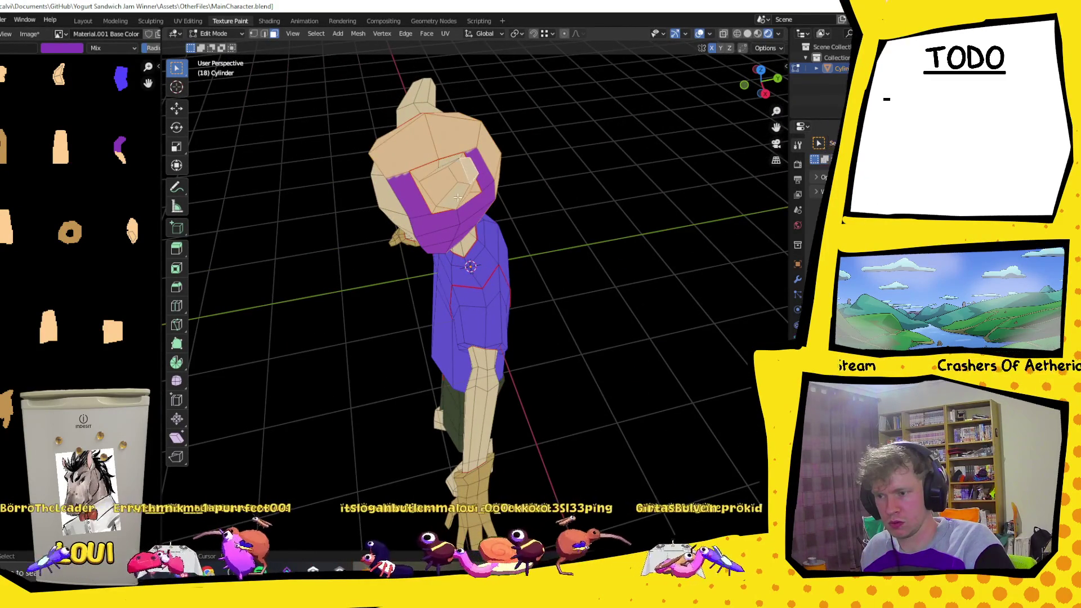
mouse_move(469, 178)
middle_mouse_down()
mouse_move(525, 183)
mouse_move(387, 95)
middle_mouse_up()
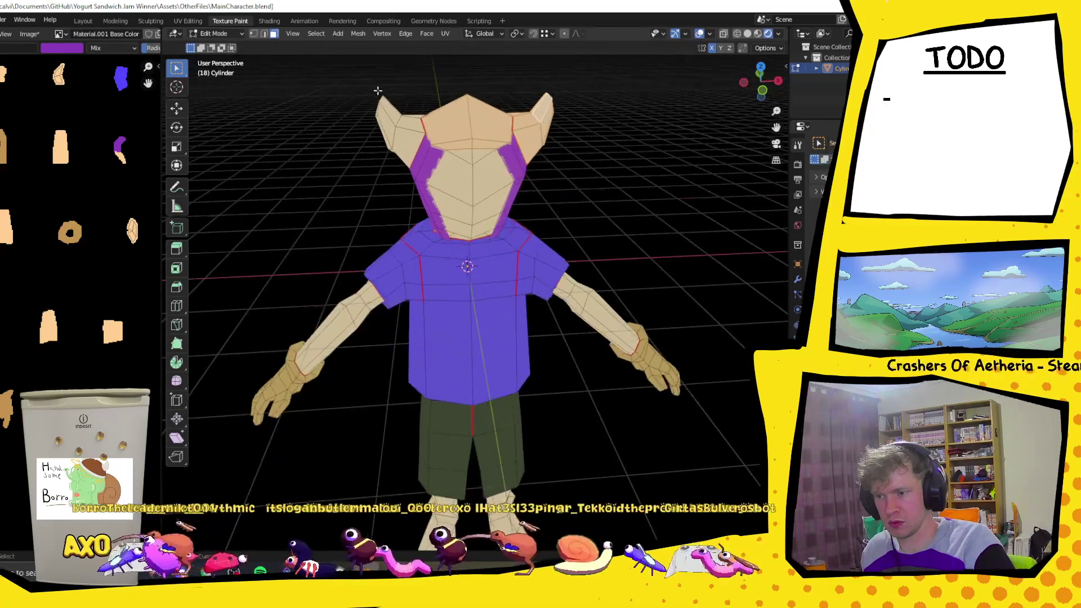
- Select the faces on top of the head, ready for the next paint pass
left_click_drag(398, 142, 411, 167)
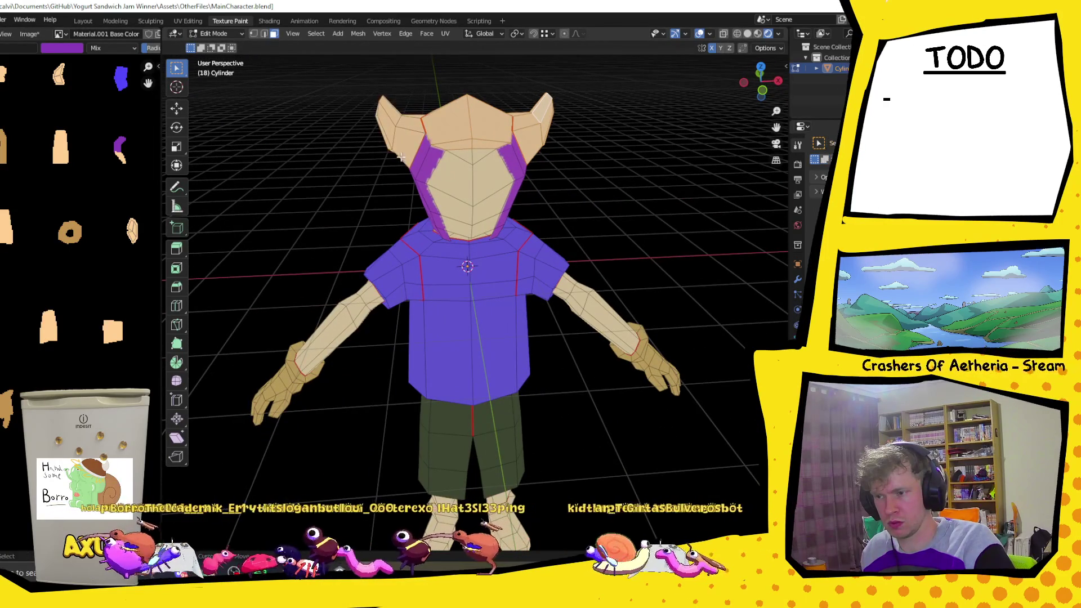
mouse_move(429, 144)
middle_mouse_down()
mouse_move(579, 133)
mouse_move(653, 146)
mouse_move(551, 93)
mouse_move(270, 142)
mouse_move(231, 31)
middle_mouse_up()
left_click(230, 31)
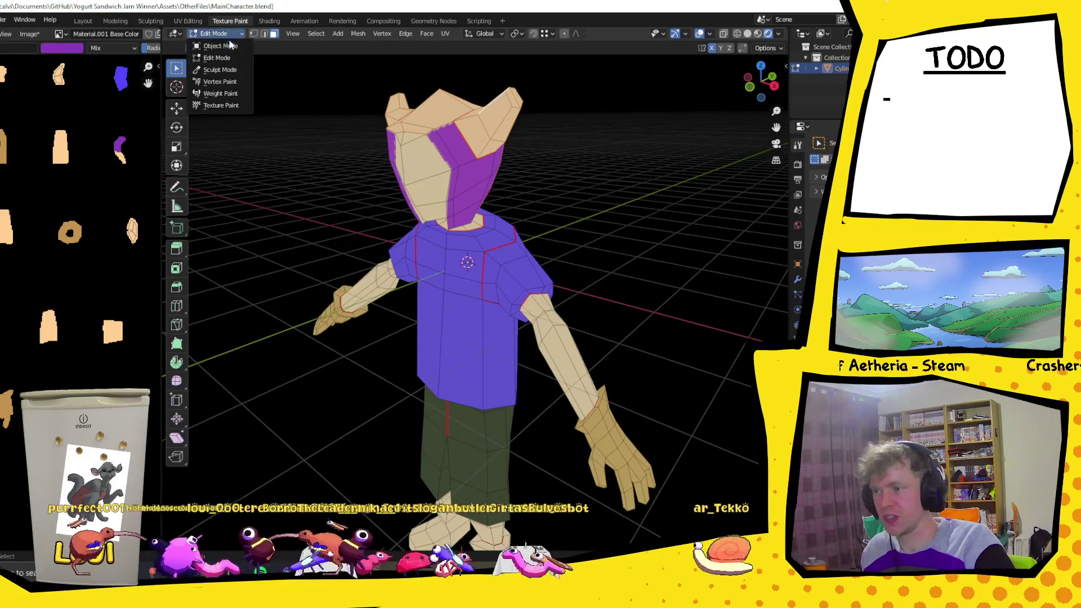
- Fill the top of the head with a pale near-white colour in Texture Paint
left_click(226, 104)
left_click(291, 47)
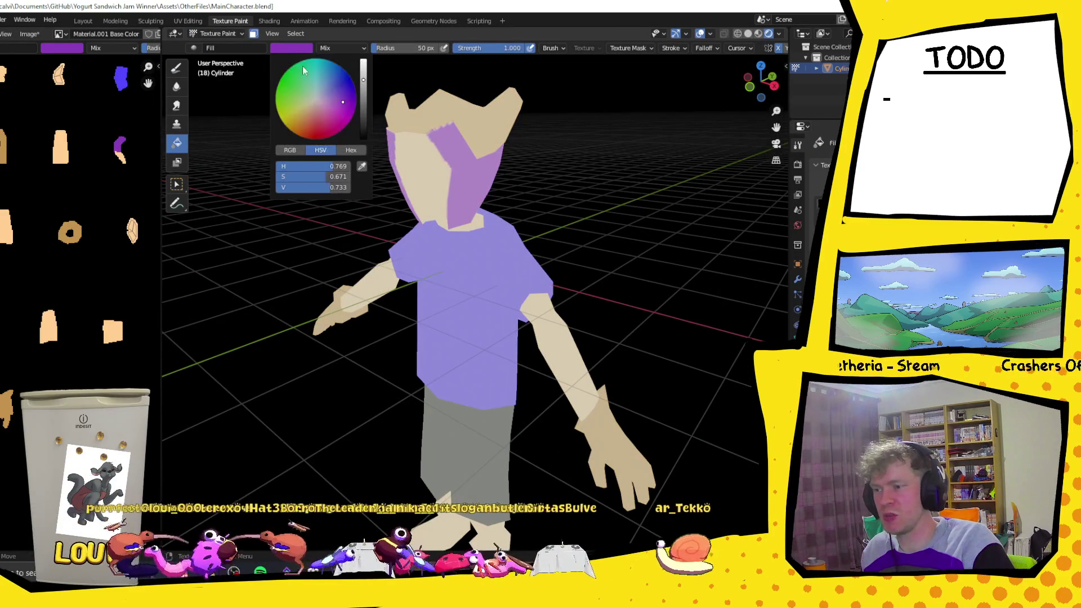
left_click_drag(362, 76, 362, 66)
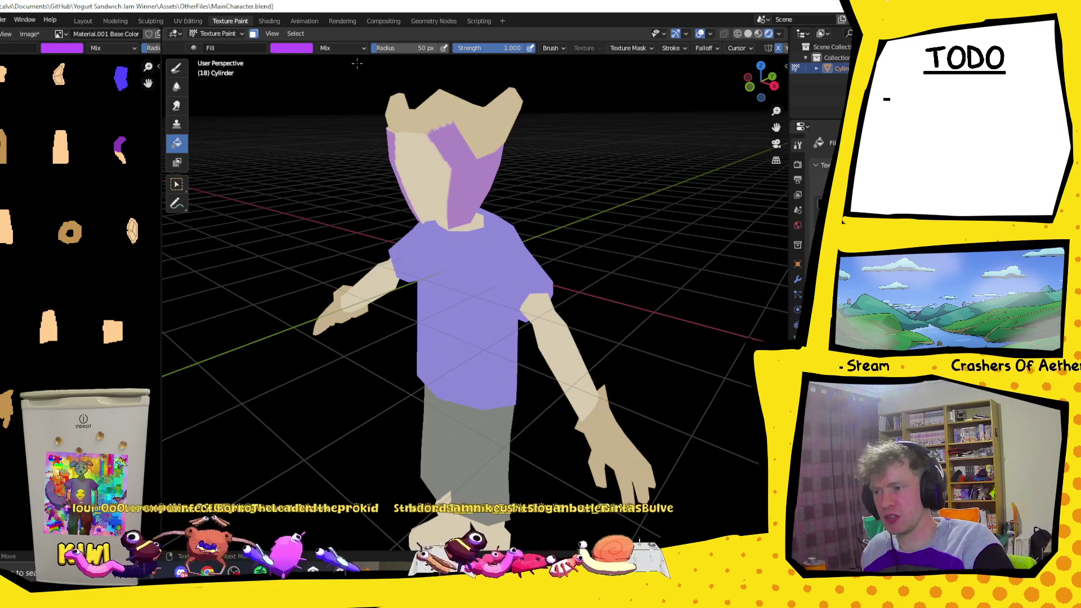
left_click(296, 50)
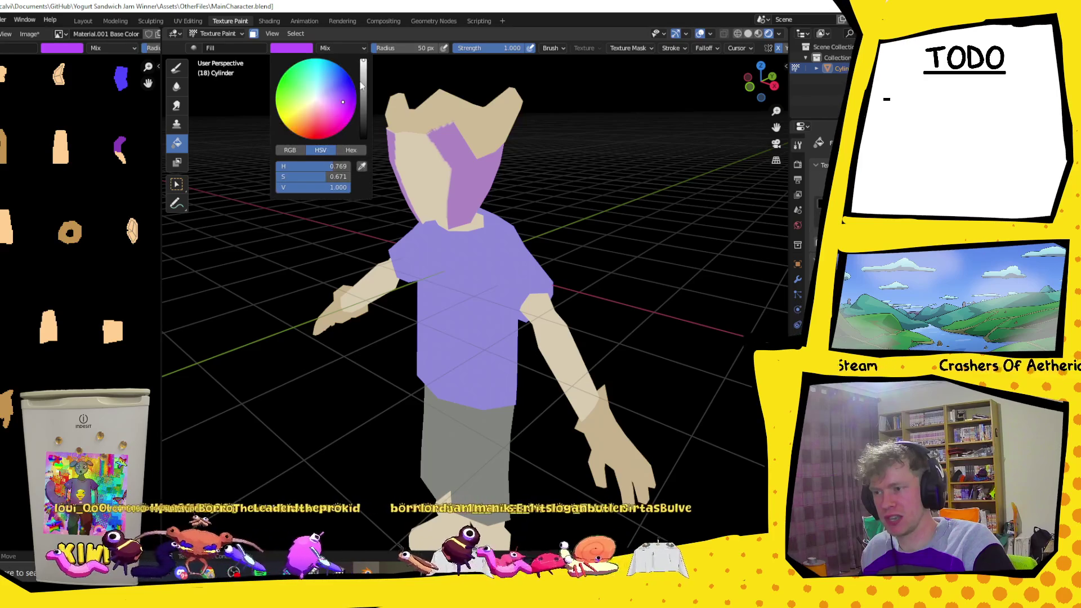
left_click(318, 101)
left_click(491, 115)
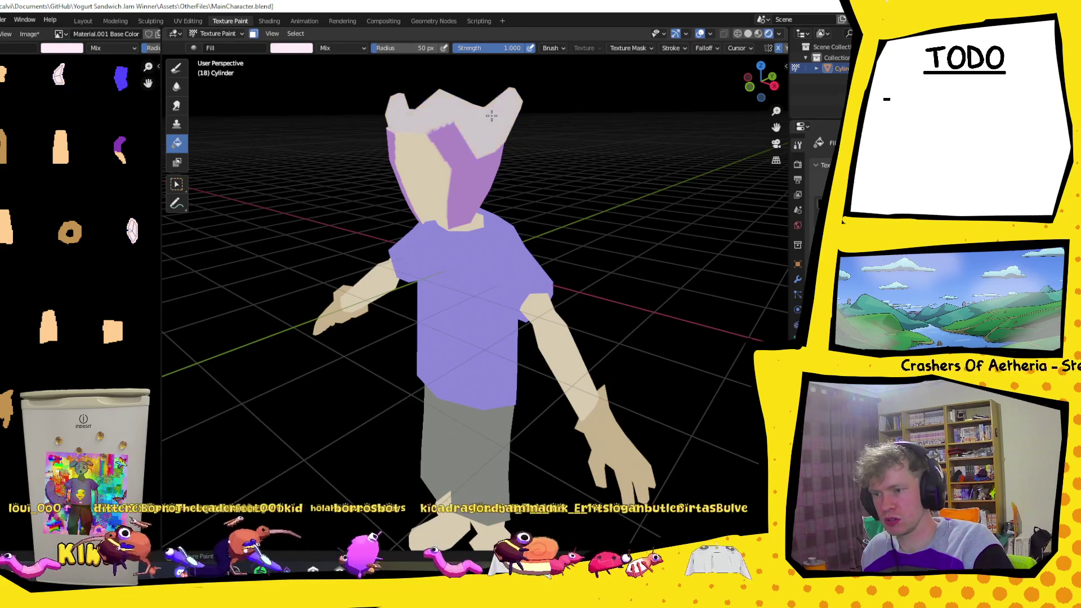
middle_click_drag(491, 115, 272, 36)
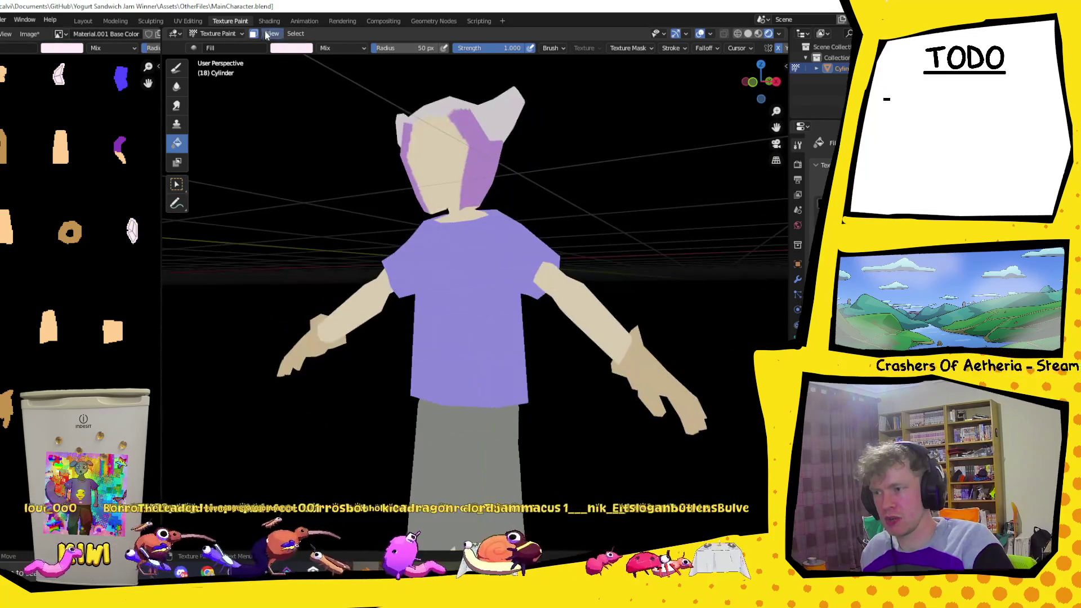
mouse_move(254, 34)
middle_mouse_down()
mouse_move(509, 153)
mouse_move(298, 97)
middle_mouse_up()
- Undo an accidental pure-white full fill and enable Face Selection Masking, then switch to the reference search
left_click(293, 48)
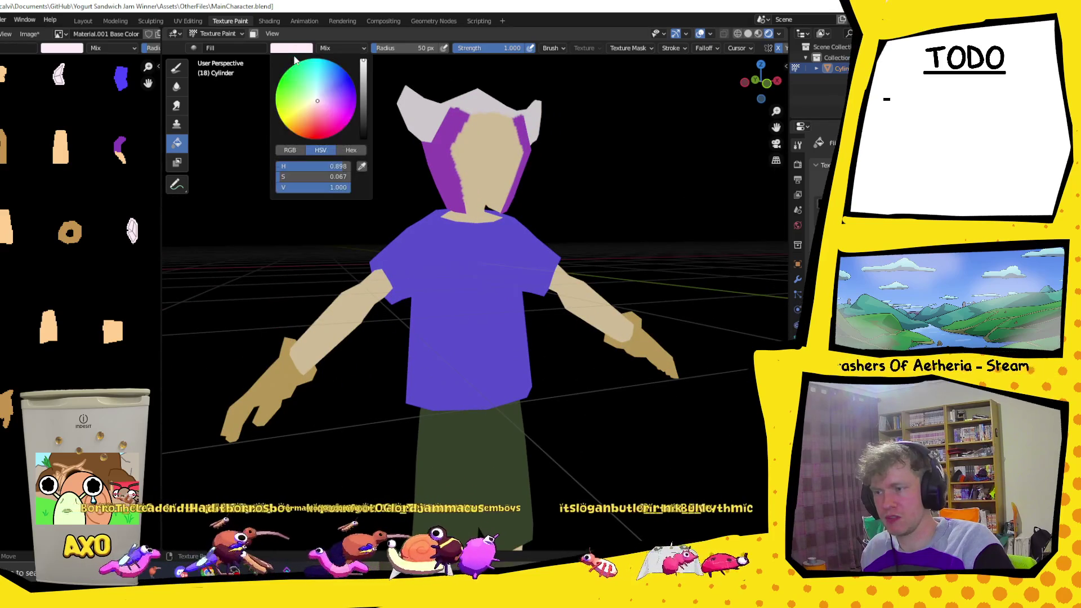
left_click(318, 103)
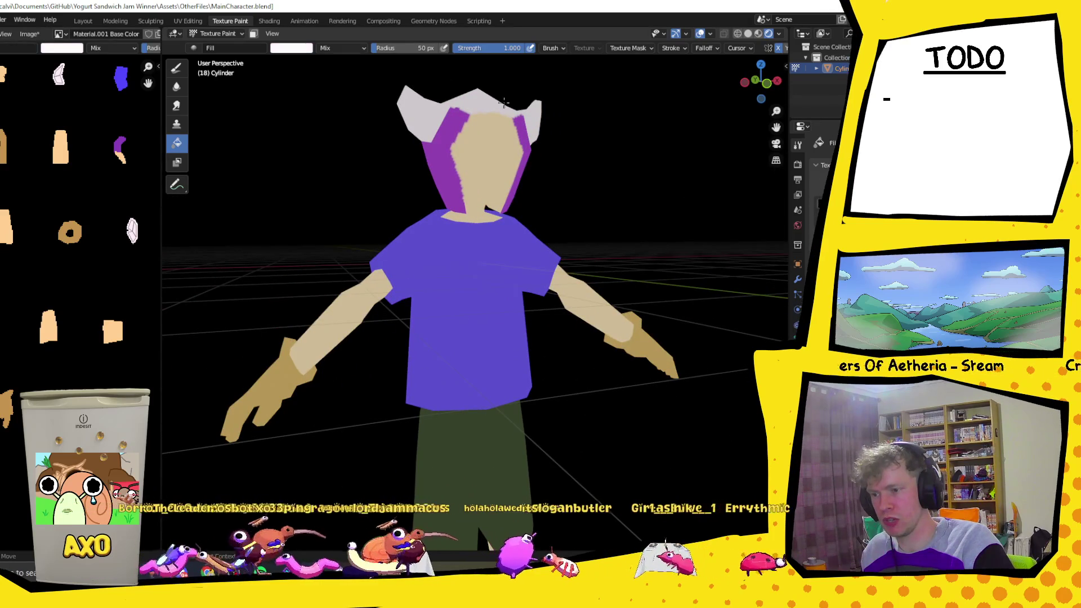
left_click(492, 103)
key("ctrl+z")
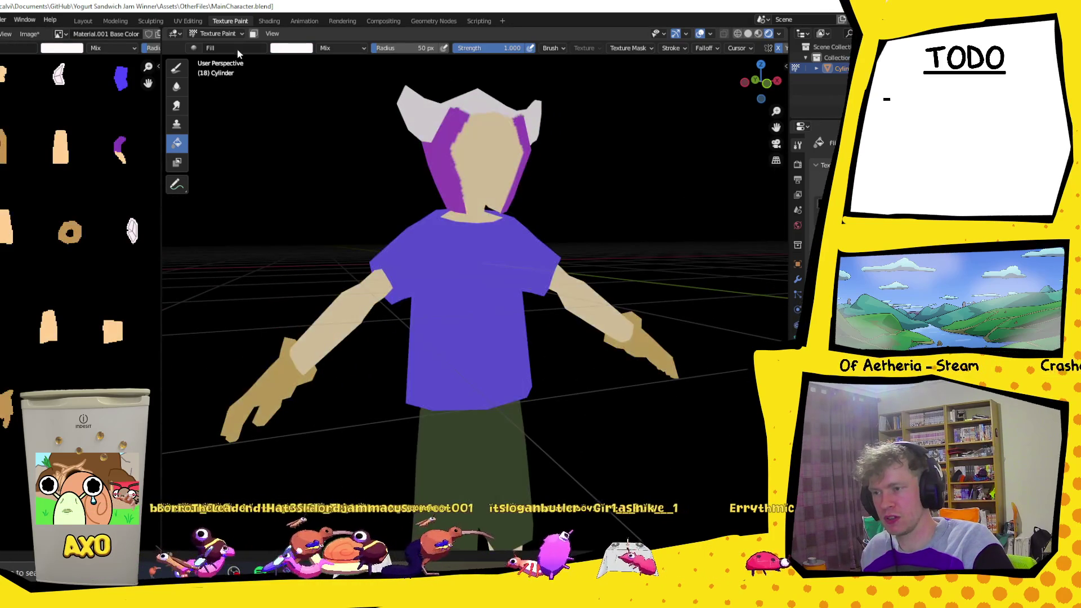
left_click(253, 34)
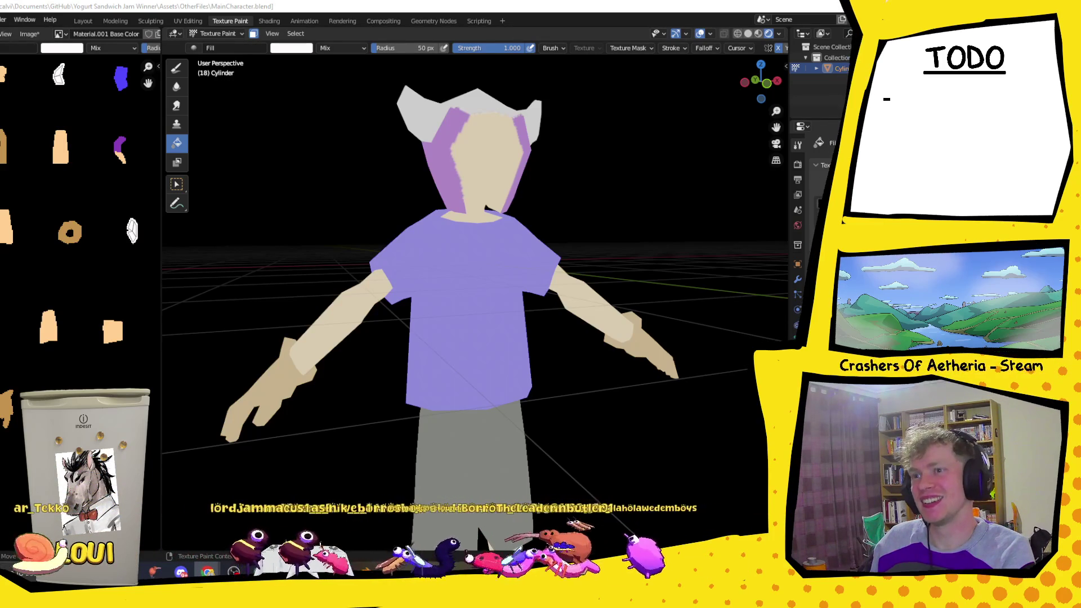
key("alt+Tab")
double_click(96, 4)
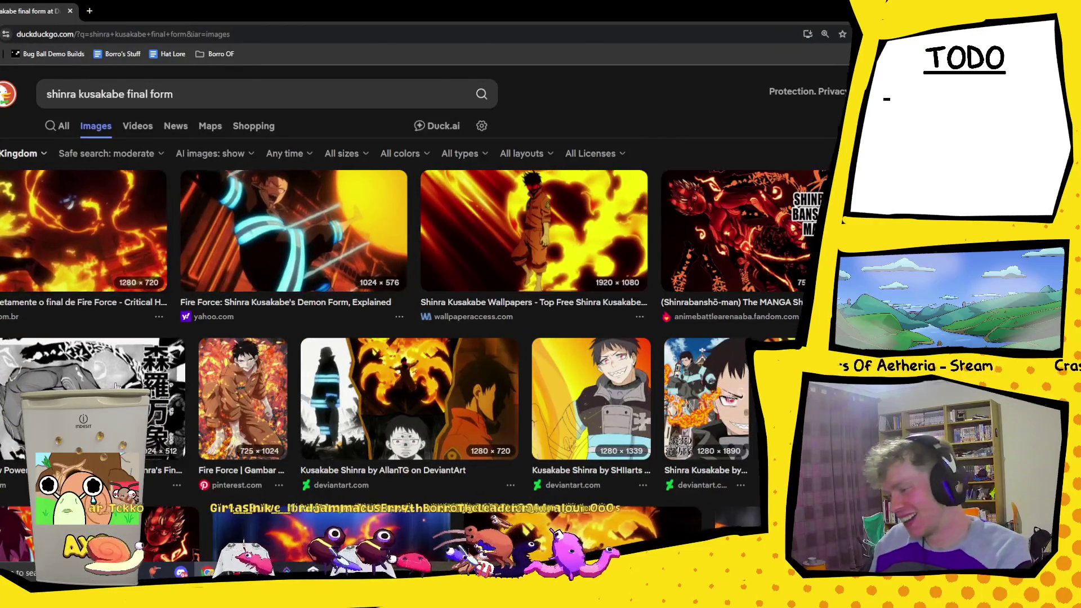
left_click(169, 397)
scroll(201, 243, "down", 2)
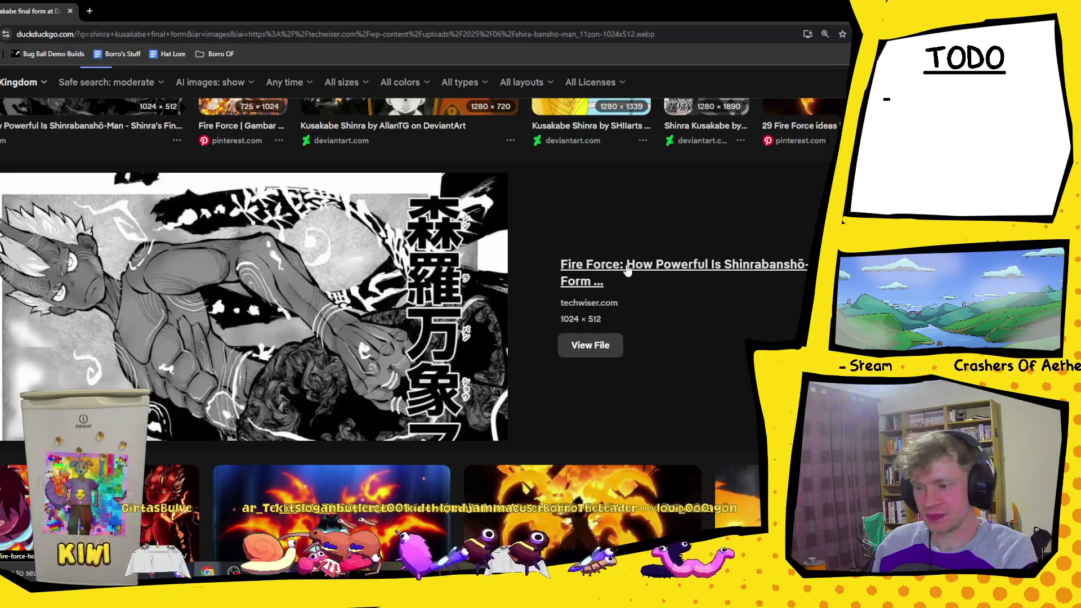
scroll(629, 269, "down", 2)
scroll(629, 269, "up", 2)
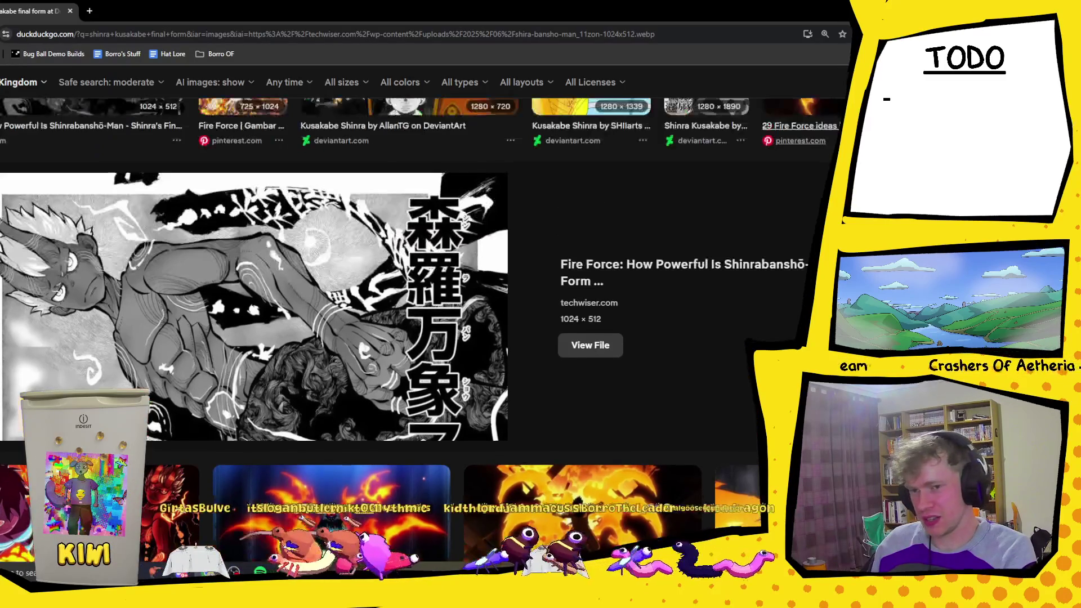
key("Escape")
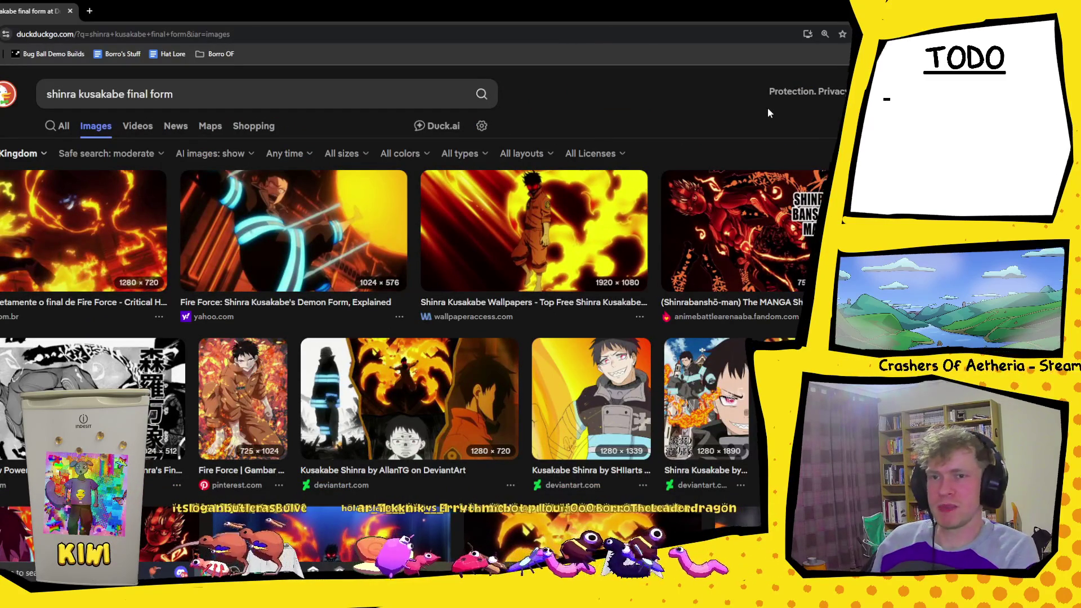
key("alt+Tab")
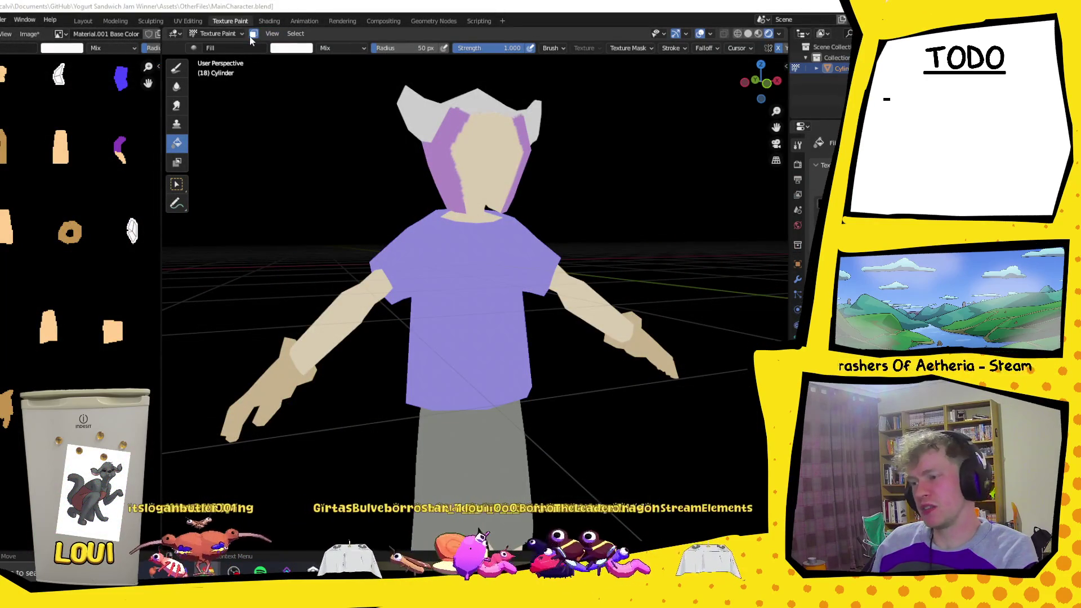
scroll(489, 290, "down", 3)
- Disable Face Selection Masking so the brush can paint anywhere on the character
mouse_move(488, 290)
middle_mouse_down()
mouse_move(454, 328)
mouse_move(711, 340)
mouse_move(247, 235)
middle_mouse_up()
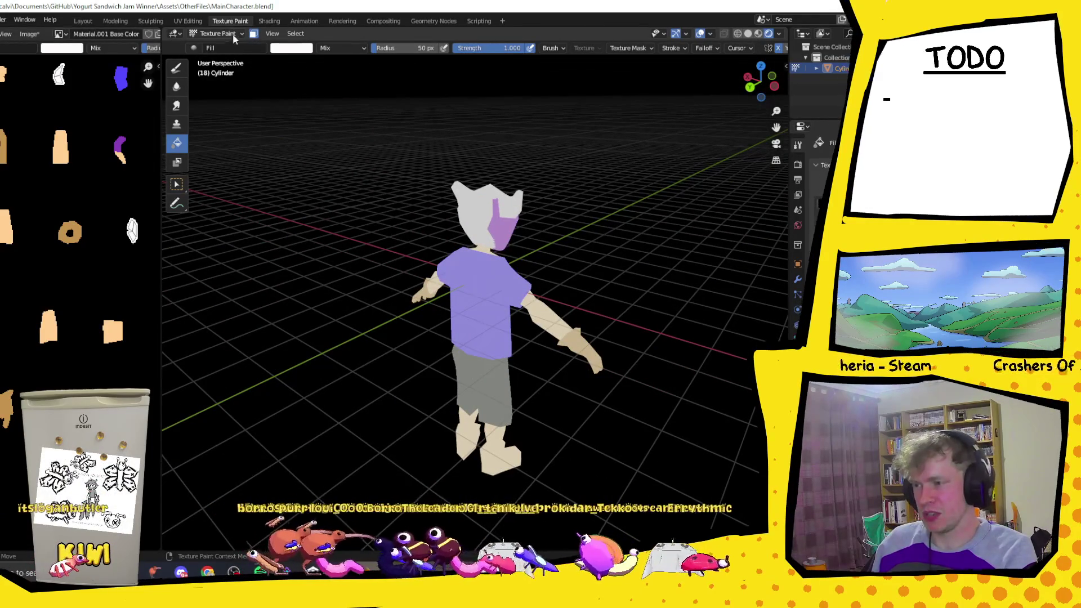
left_click(252, 33)
middle_click_drag(552, 222, 512, 211)
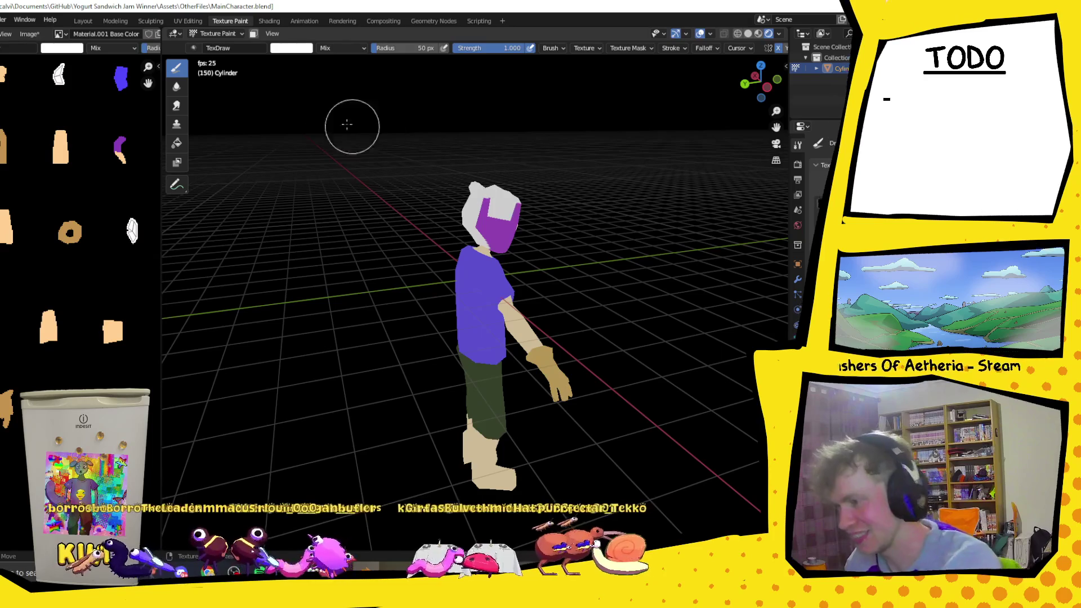
- Set the brush to the hair-streak purple with a new falloff preset and stroke the side of the head
left_click(295, 49)
left_click(361, 167)
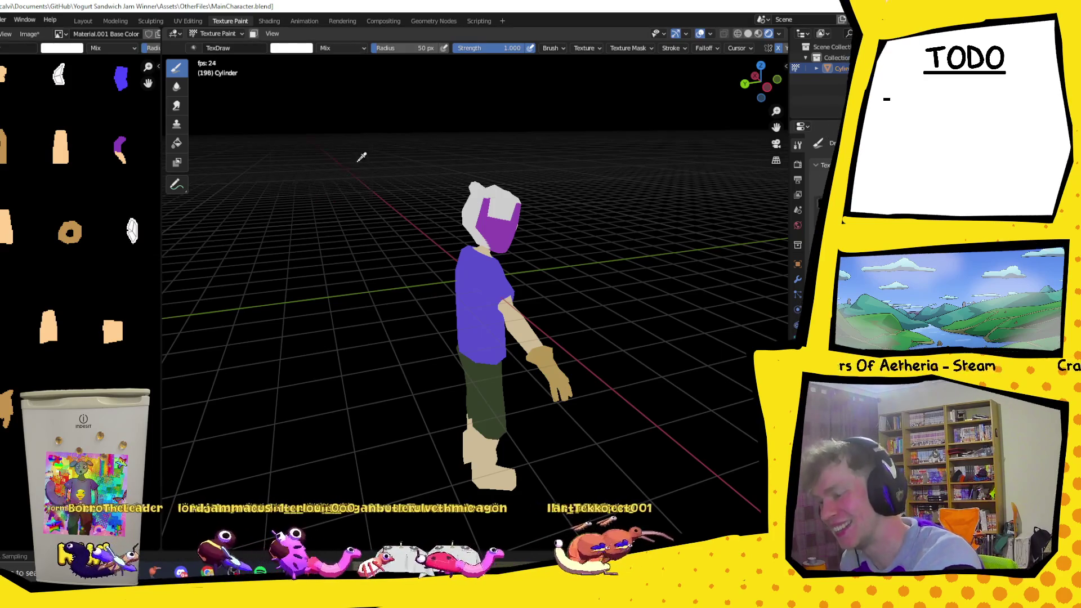
left_click(121, 148)
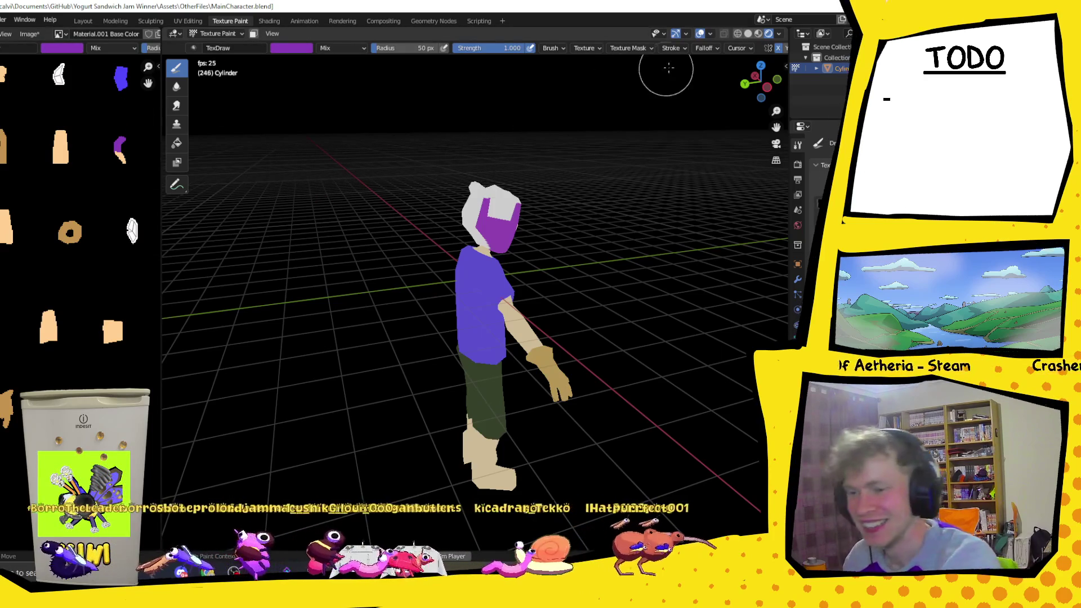
left_click(703, 47)
left_click(709, 190)
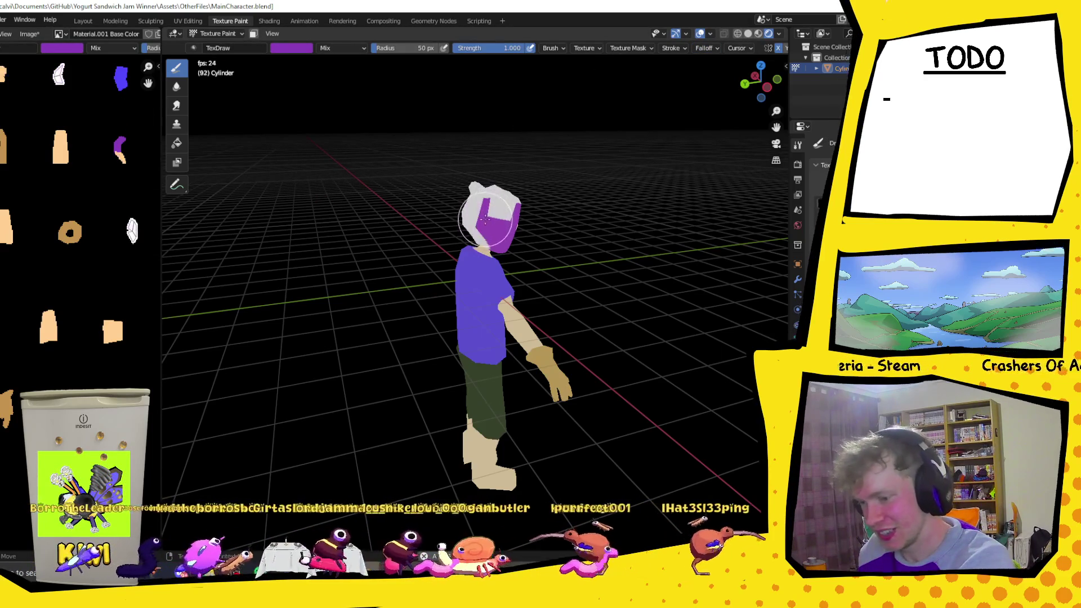
left_click_drag(488, 222, 499, 216)
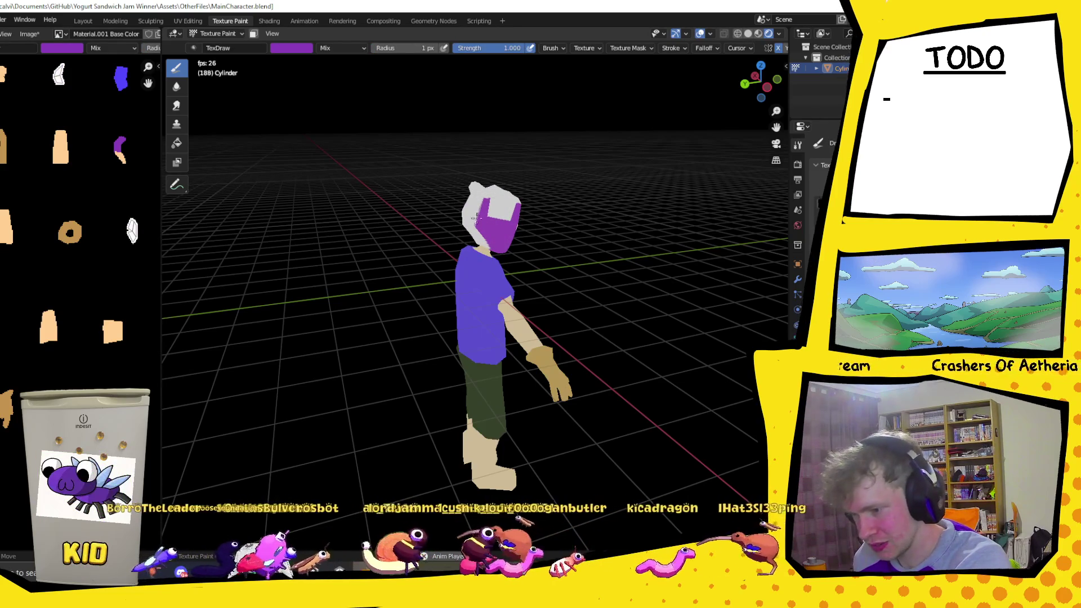
scroll(480, 277, "up", 5)
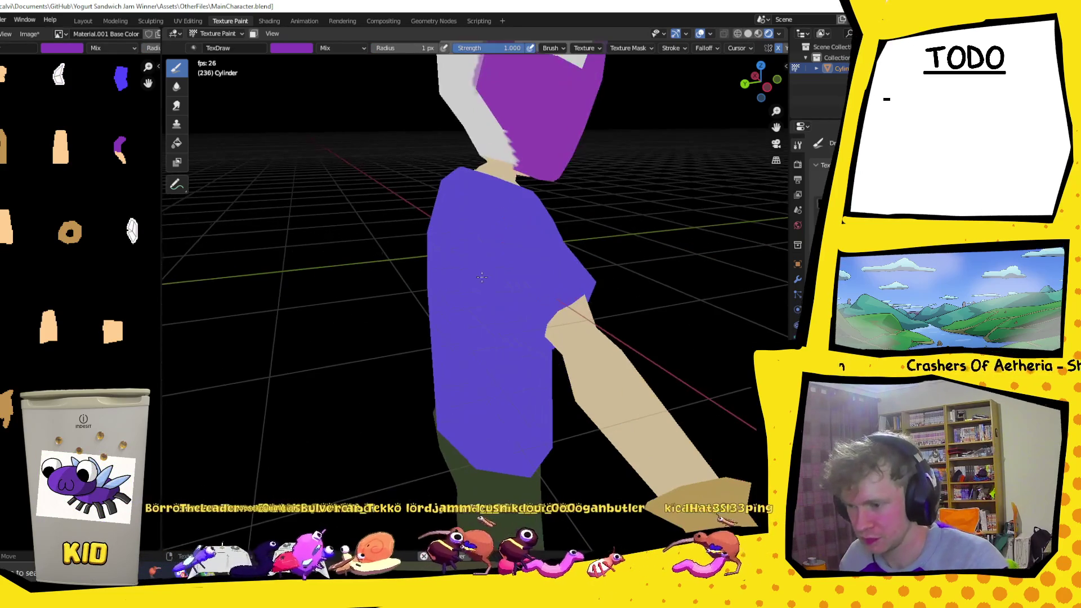
middle_click_drag(786, 150, 743, 169)
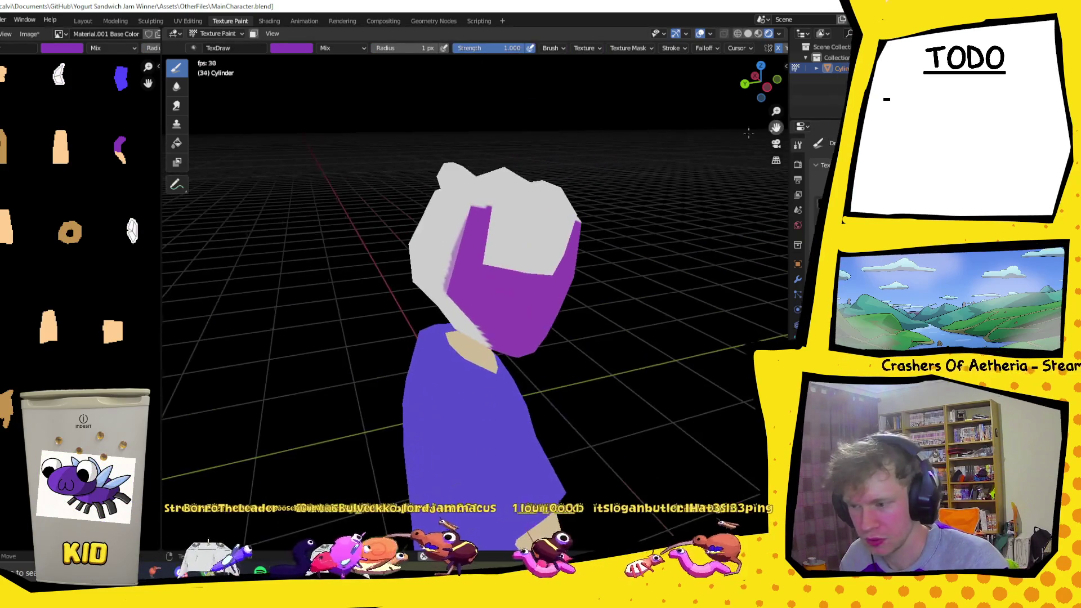
middle_click_drag(534, 224, 587, 215)
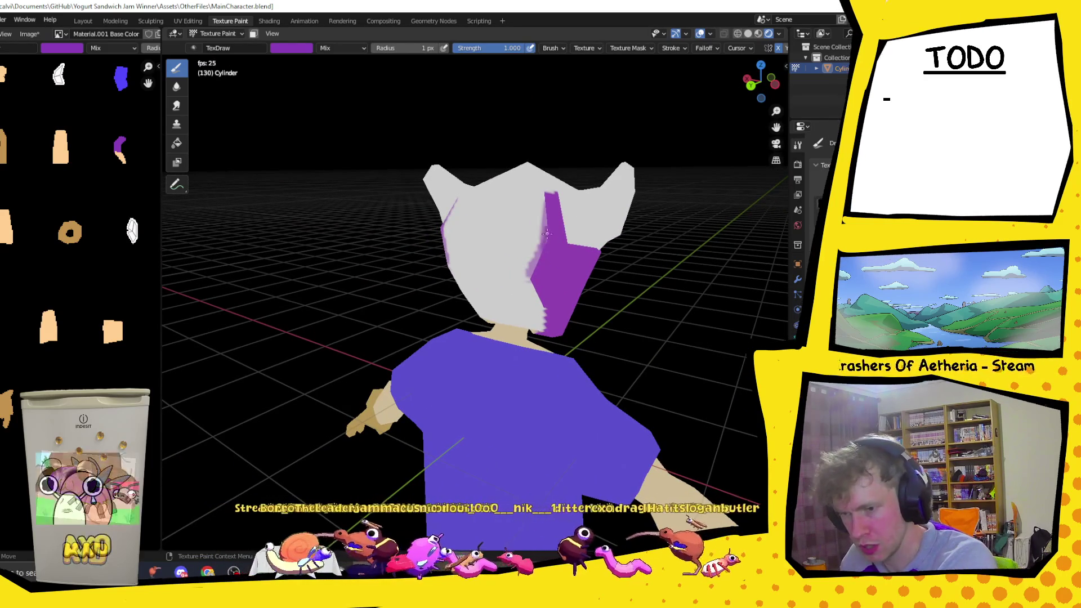
- Raise the brush Strength to full and review the Falloff curve settings
left_click(511, 49)
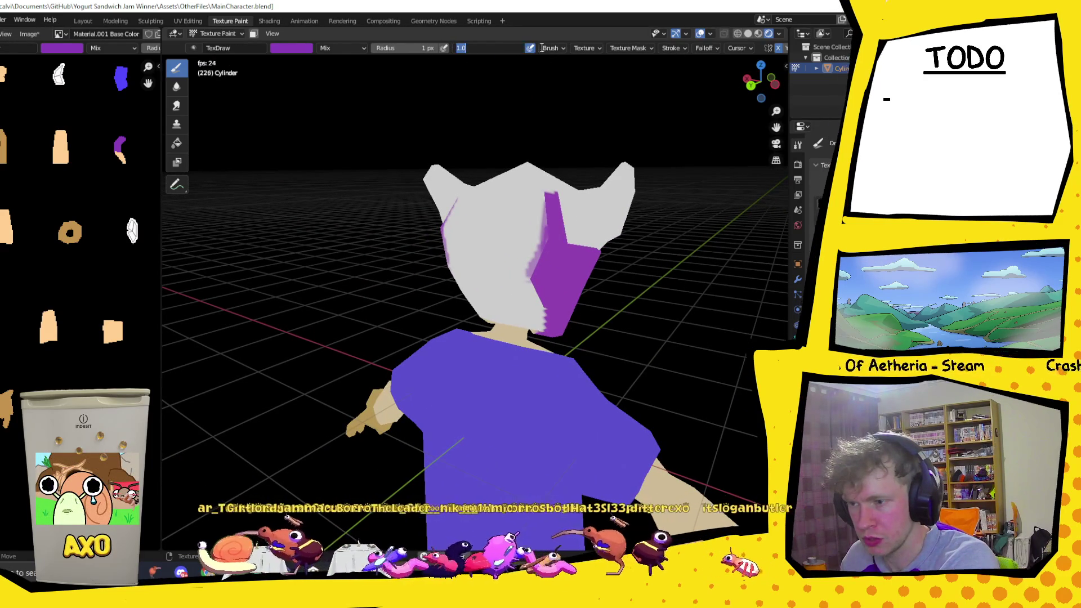
key("Return")
left_click(702, 49)
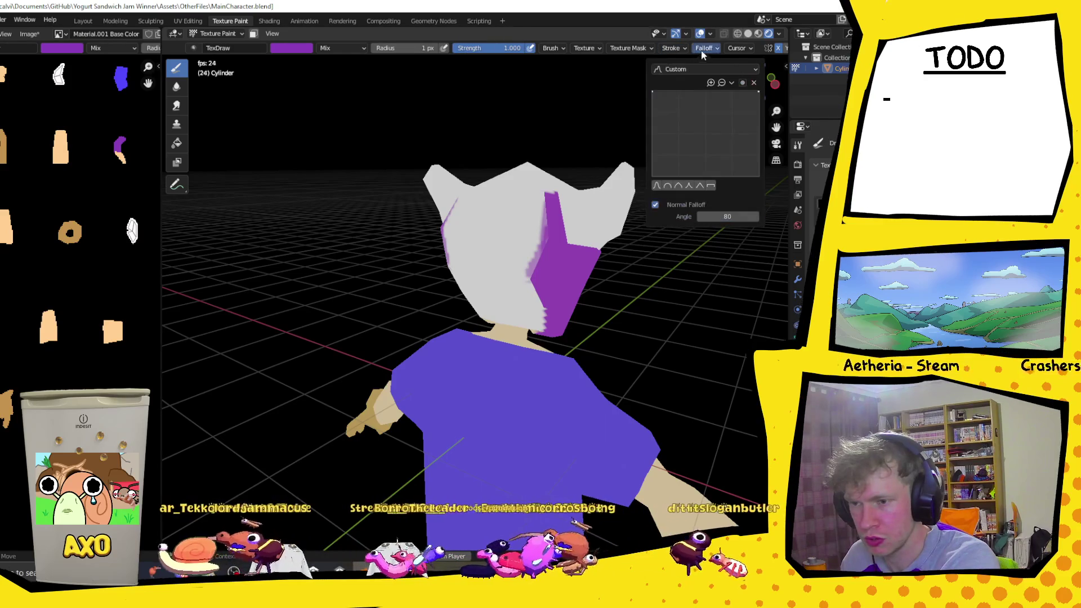
left_click(705, 49)
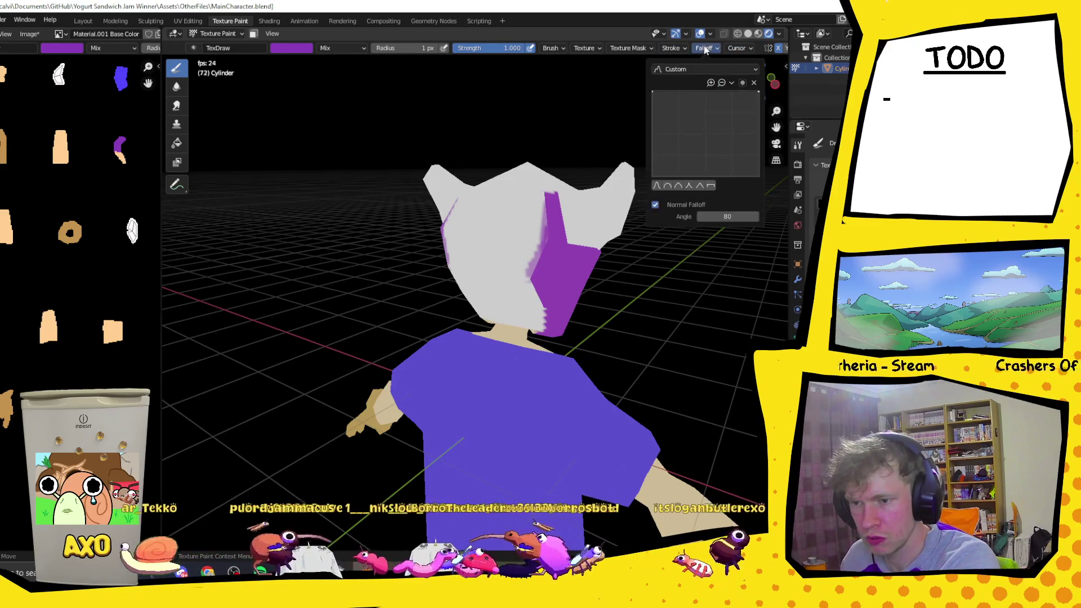
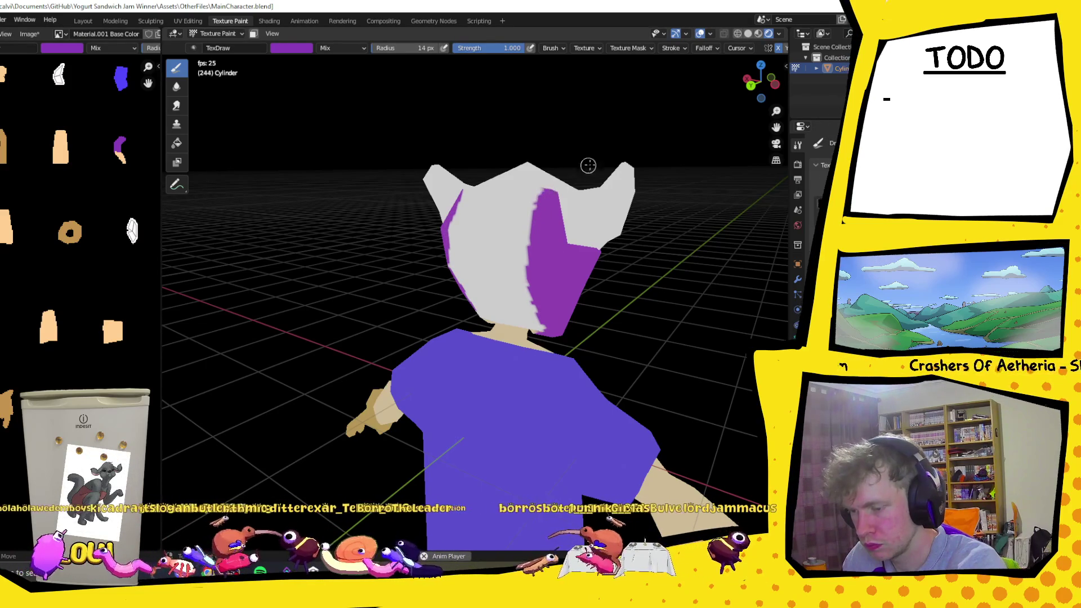
- Stop playback and paint purple strokes onto the white hair from behind and above
key("Escape")
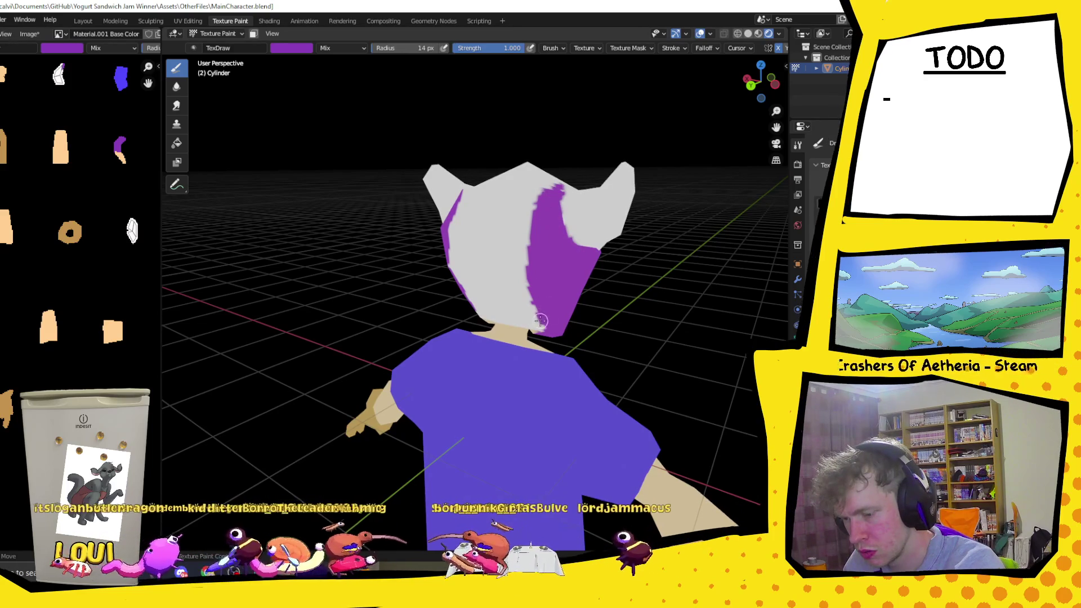
mouse_move(543, 324)
middle_mouse_down()
mouse_move(542, 174)
mouse_move(431, 257)
mouse_move(459, 197)
mouse_move(627, 245)
mouse_move(430, 232)
middle_mouse_up()
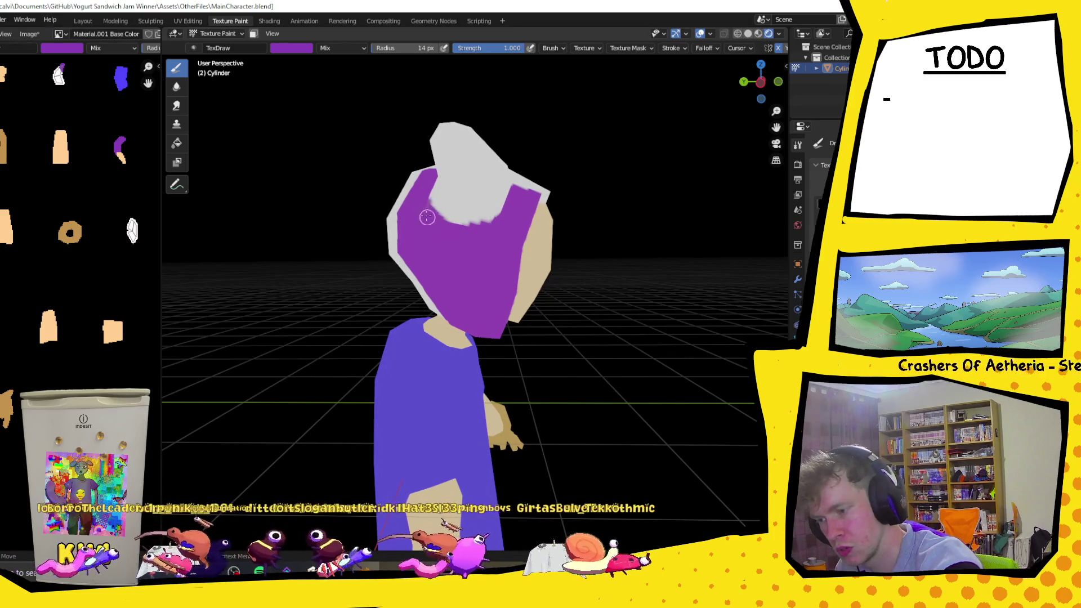
mouse_move(632, 244)
middle_mouse_down()
mouse_move(574, 278)
mouse_move(606, 321)
middle_mouse_up()
mouse_move(387, 241)
left_mouse_down()
mouse_move(391, 259)
mouse_move(395, 249)
mouse_move(418, 272)
mouse_move(379, 216)
mouse_move(407, 246)
left_mouse_up()
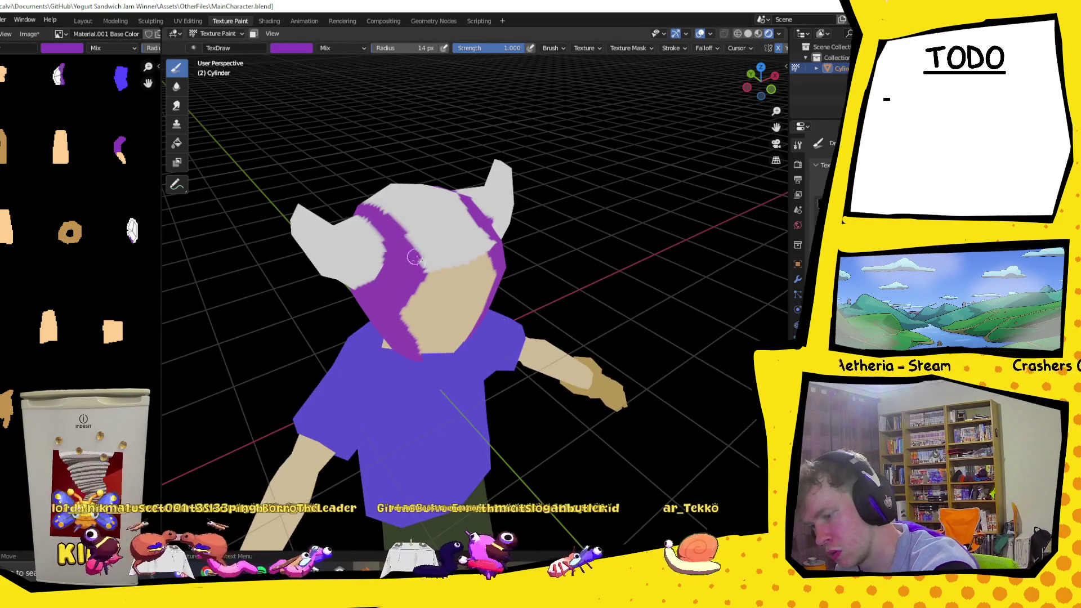
mouse_move(424, 235)
middle_mouse_down()
mouse_move(347, 170)
mouse_move(414, 228)
mouse_move(487, 260)
mouse_move(391, 160)
middle_mouse_up()
scroll(347, 169, "down", 3)
scroll(487, 261, "up", 2)
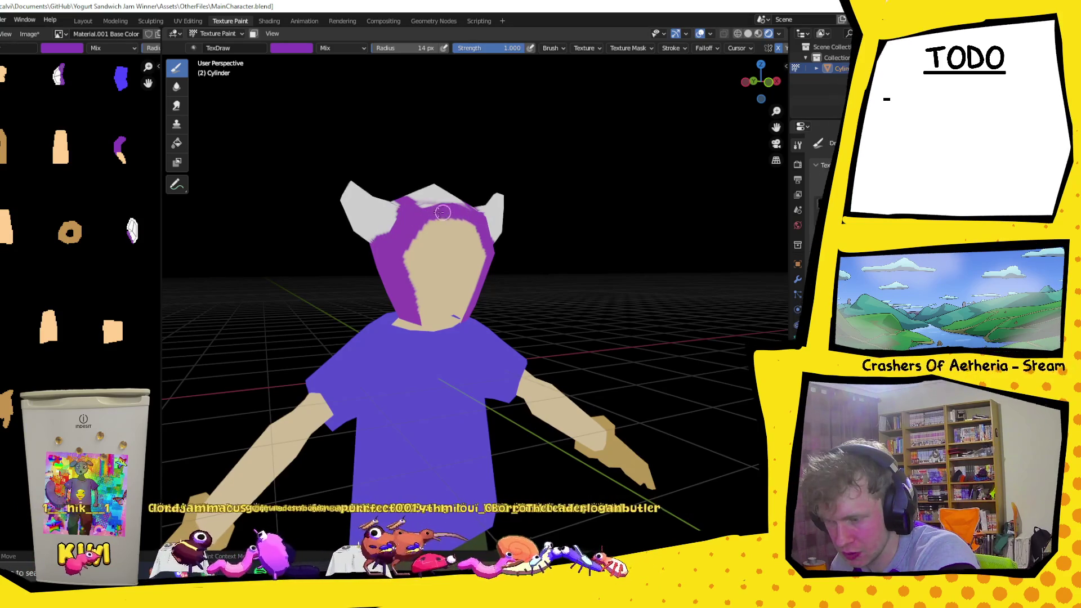
middle_click_drag(487, 186, 446, 223)
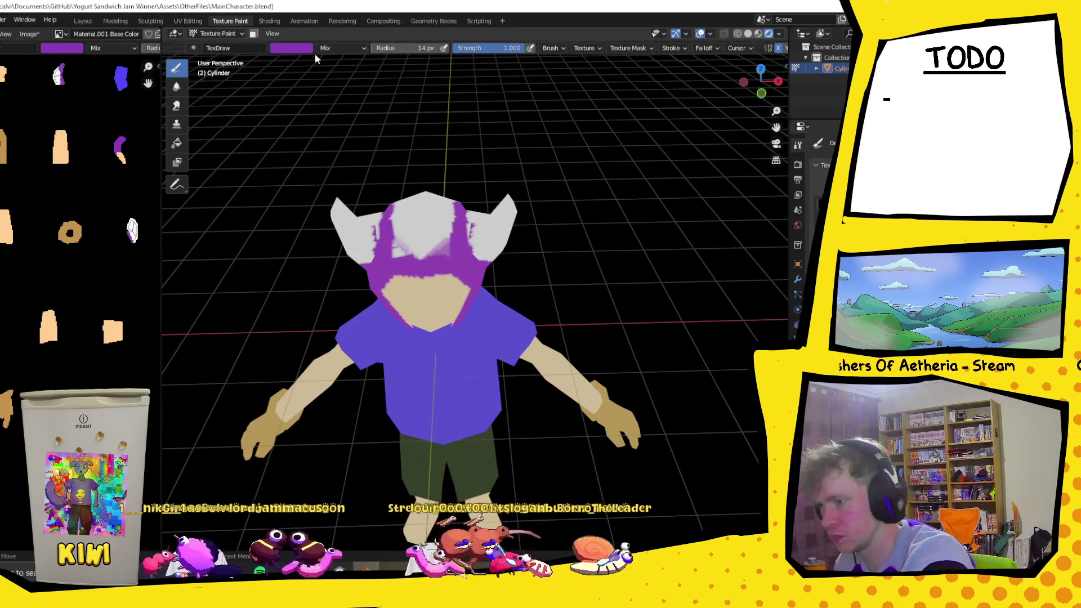
key("e")
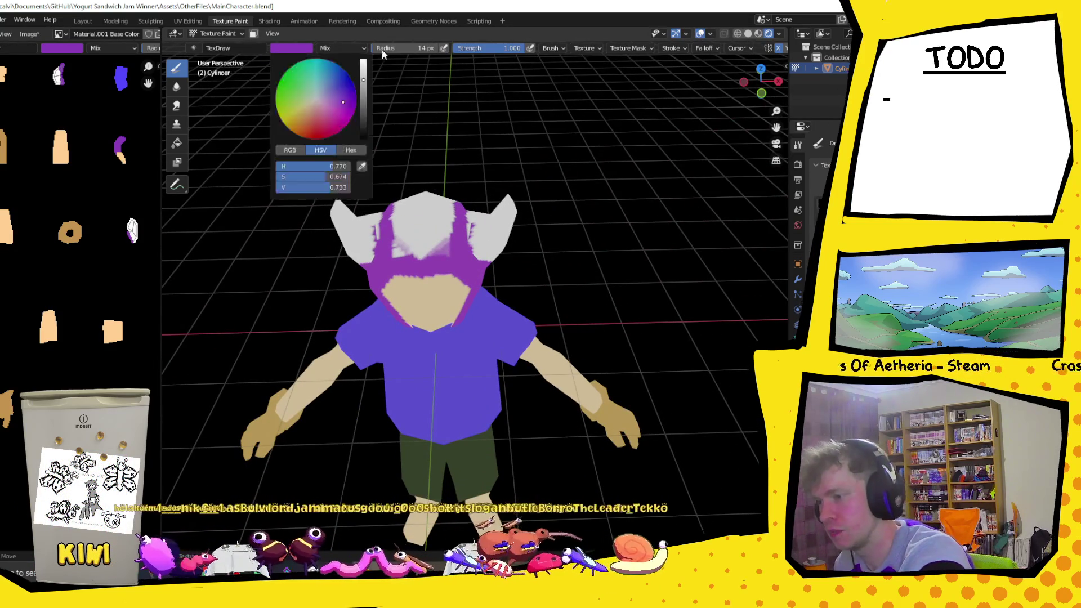
- Eyedrop white as the brush colour and inspect the hair from back, front and side
left_click(306, 56)
left_click(363, 167)
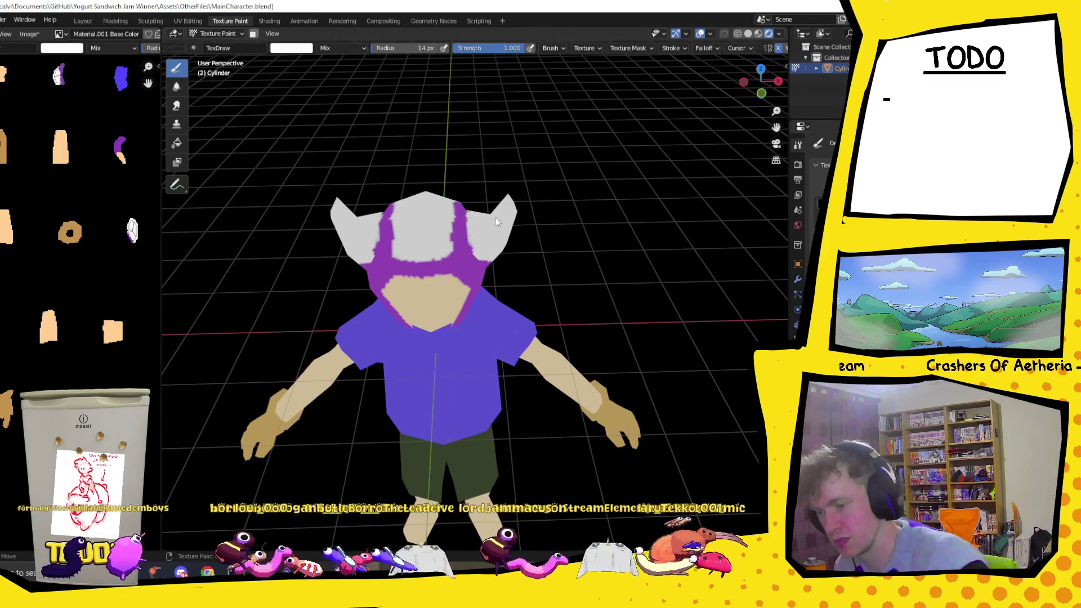
mouse_move(493, 218)
middle_mouse_down()
mouse_move(672, 182)
mouse_move(751, 302)
middle_mouse_up()
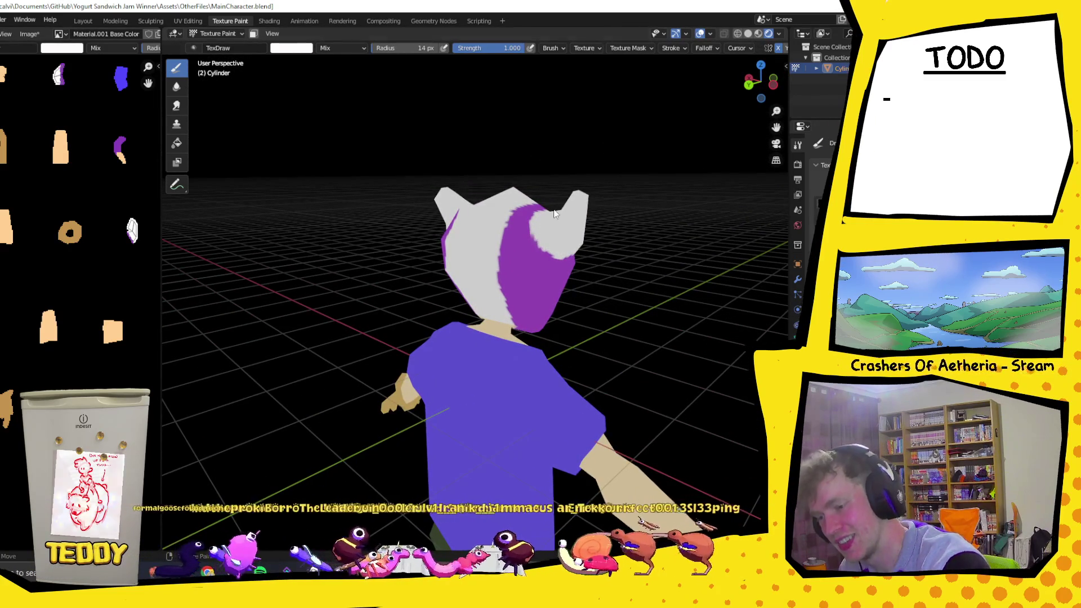
middle_click_drag(544, 236, 413, 196)
scroll(522, 238, "down", 5)
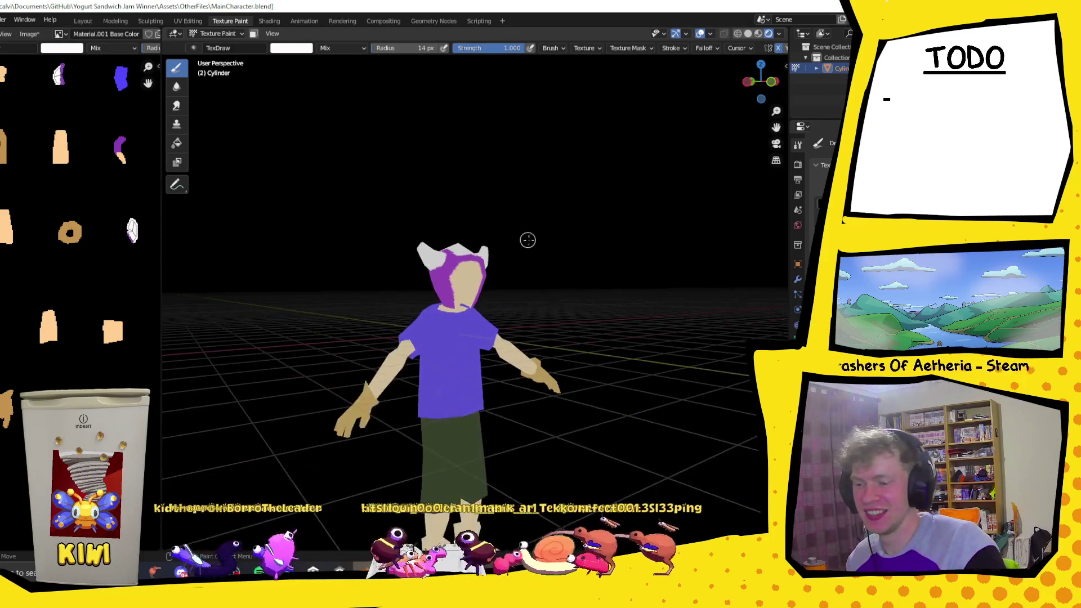
mouse_move(521, 240)
middle_mouse_down()
mouse_move(406, 260)
mouse_move(499, 269)
mouse_move(482, 297)
mouse_move(536, 284)
middle_mouse_up()
scroll(498, 269, "up", 4)
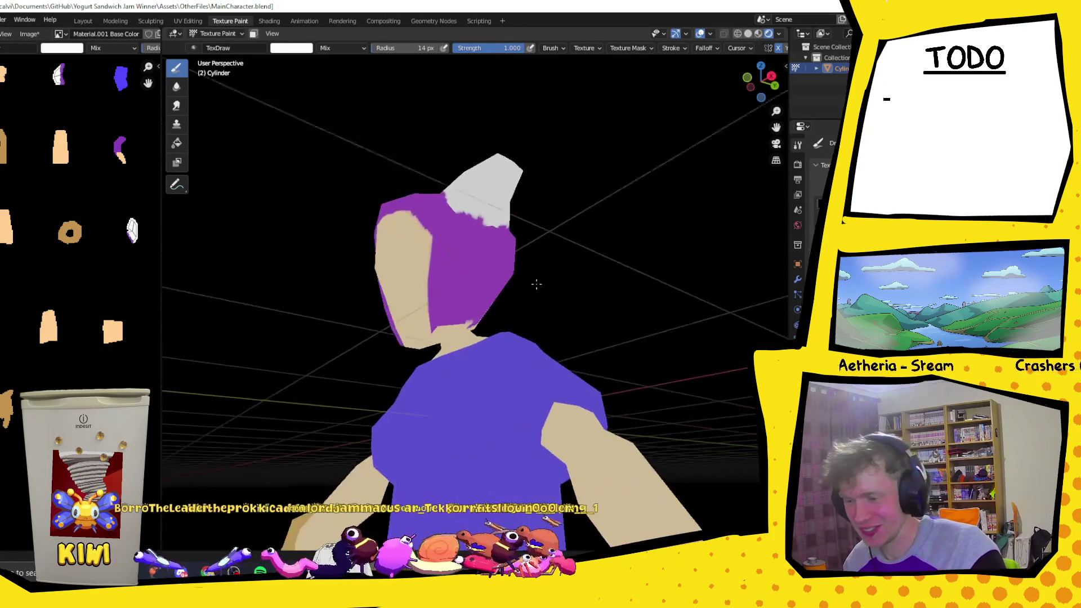
scroll(507, 278, "up", 5)
middle_click_drag(495, 321, 544, 277)
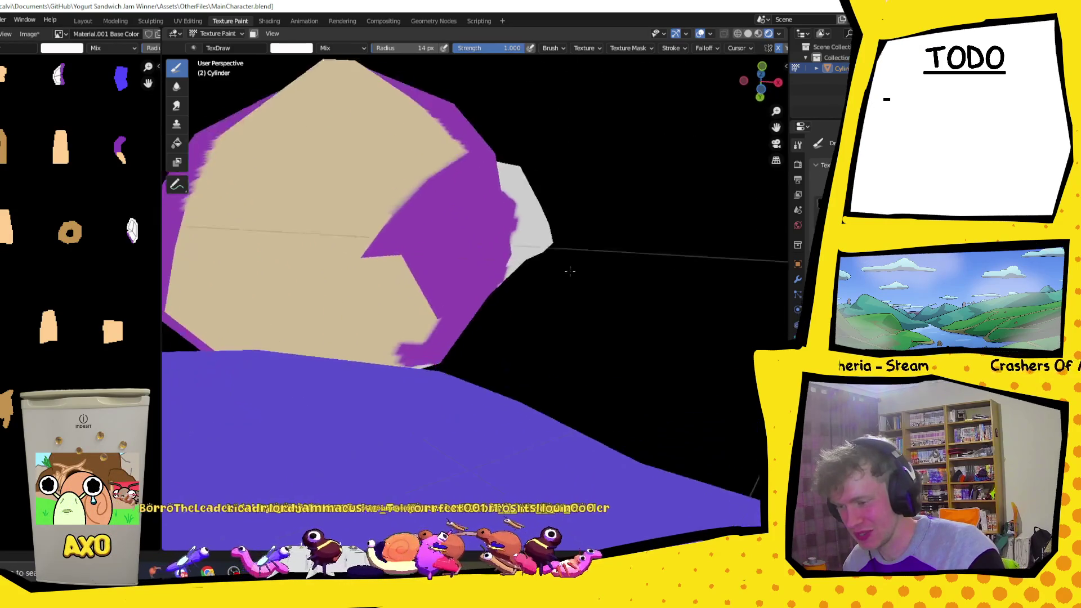
left_click(297, 47)
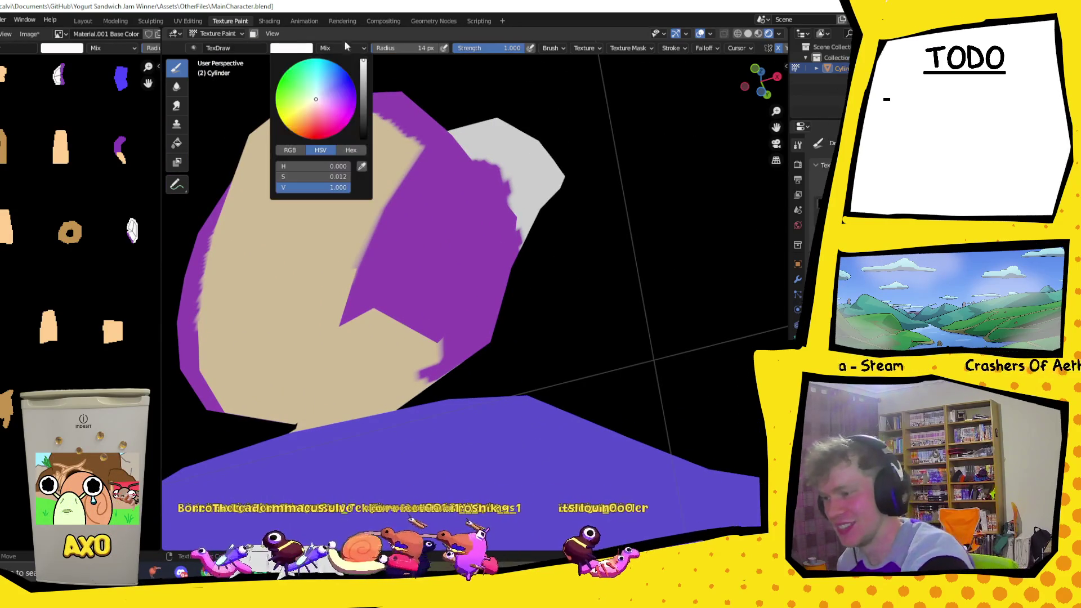
- Eyedrop purple back into the brush and repaint the tan/purple boundary at the neck
left_click(362, 167)
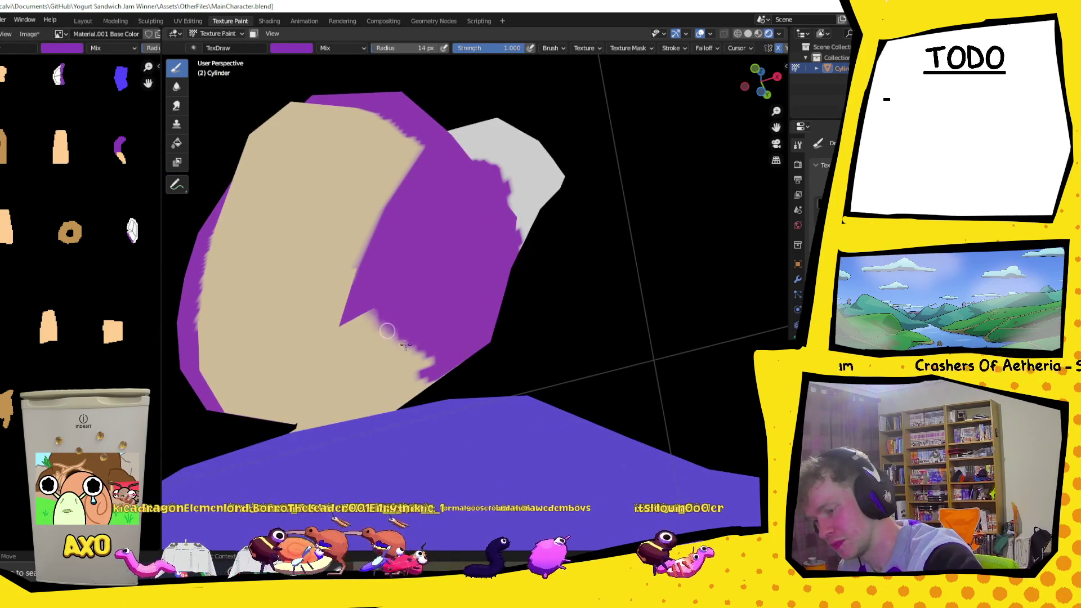
mouse_move(384, 336)
left_mouse_down()
mouse_move(365, 331)
mouse_move(405, 365)
left_mouse_up()
scroll(388, 296, "up", 5)
mouse_move(388, 296)
middle_mouse_down()
mouse_move(441, 328)
mouse_move(359, 309)
middle_mouse_up()
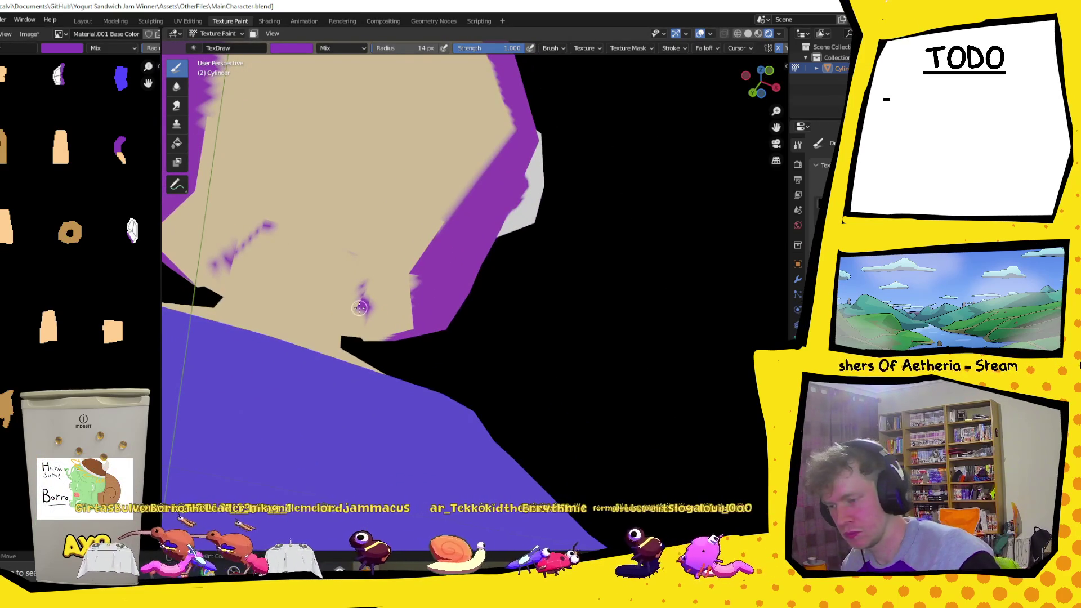
left_click_drag(364, 309, 387, 329)
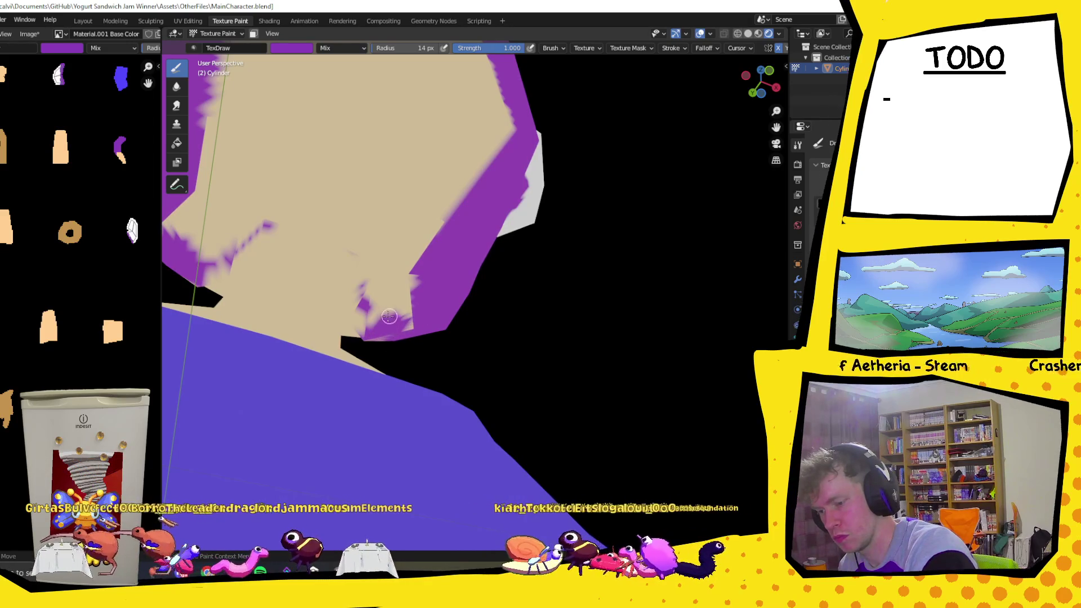
left_click_drag(391, 313, 409, 334)
- Cover the remaining lower hair edge with purple from another angle
mouse_move(437, 320)
middle_mouse_down()
mouse_move(466, 348)
mouse_move(524, 285)
middle_mouse_up()
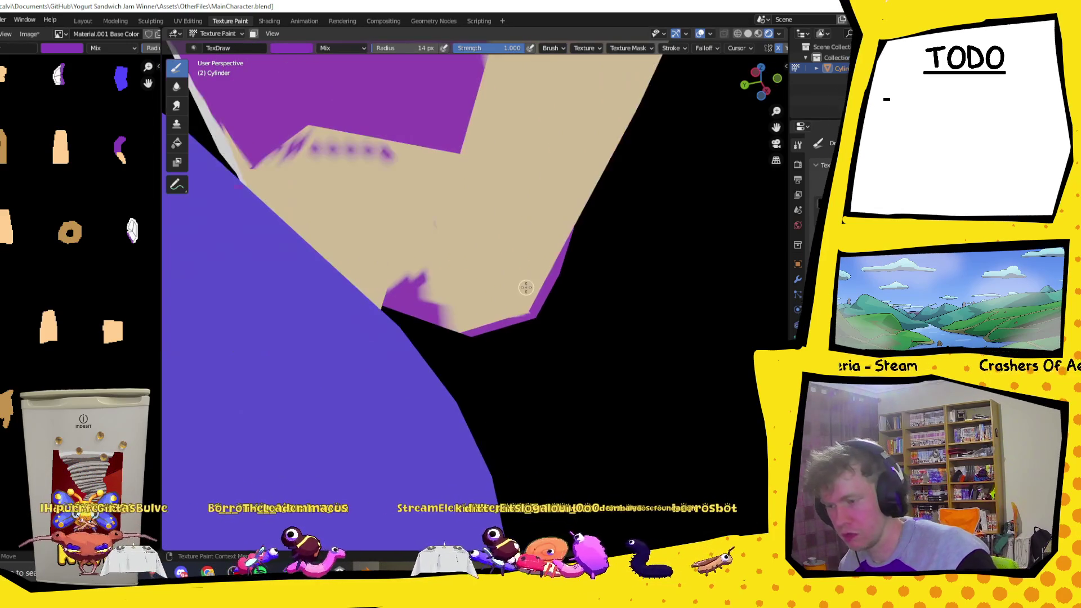
mouse_move(447, 324)
left_mouse_down()
mouse_move(476, 319)
mouse_move(439, 305)
mouse_move(512, 308)
left_mouse_up()
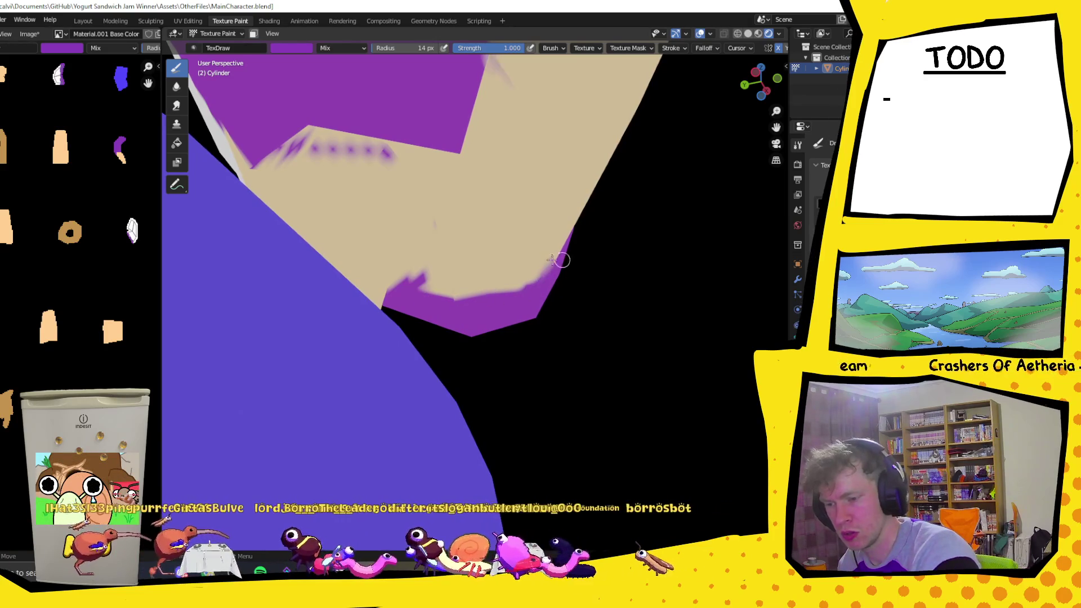
mouse_move(573, 269)
middle_mouse_down()
mouse_move(484, 251)
mouse_move(504, 193)
middle_mouse_up()
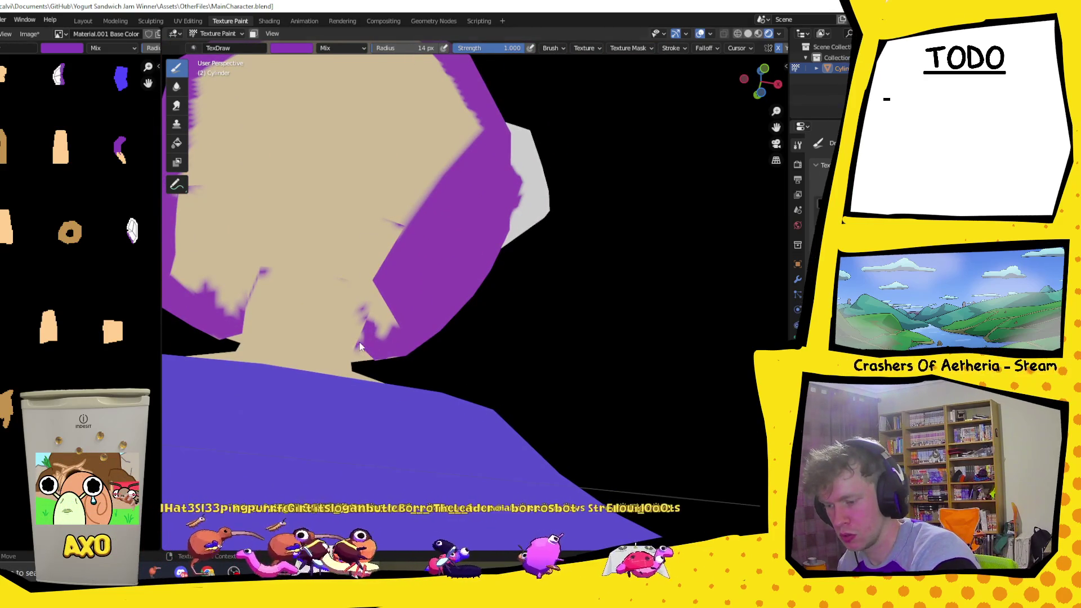
left_click(221, 34)
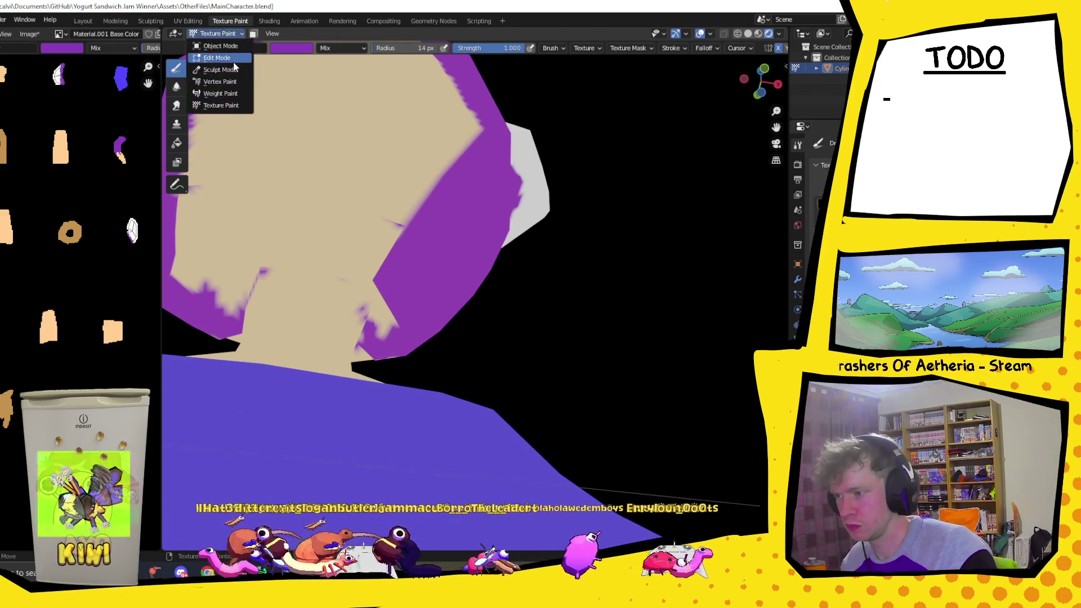
left_click(233, 62)
left_click(370, 337)
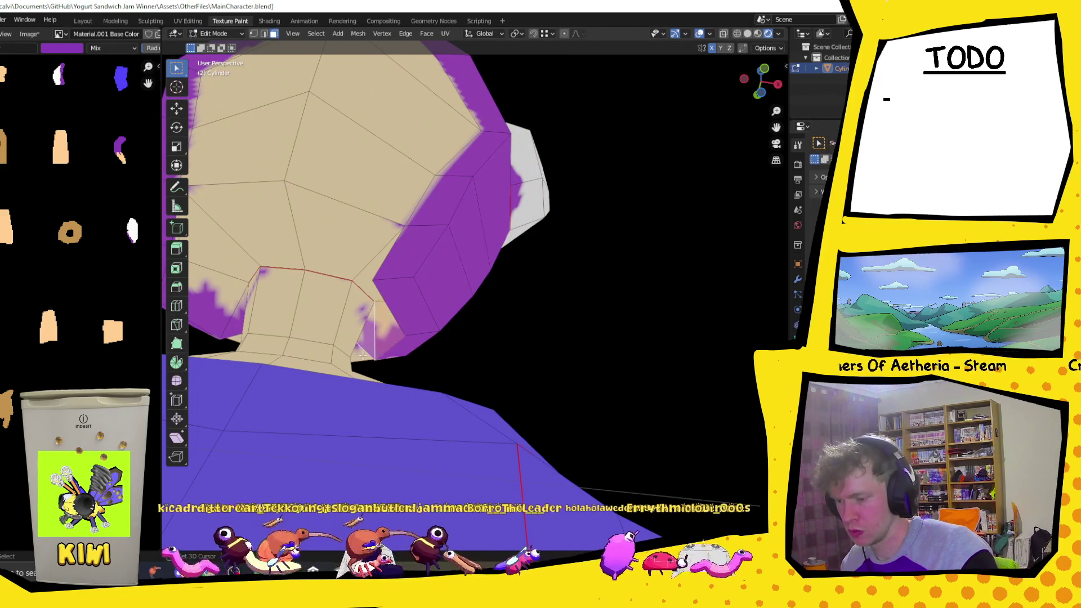
left_click(474, 327)
left_click(372, 342)
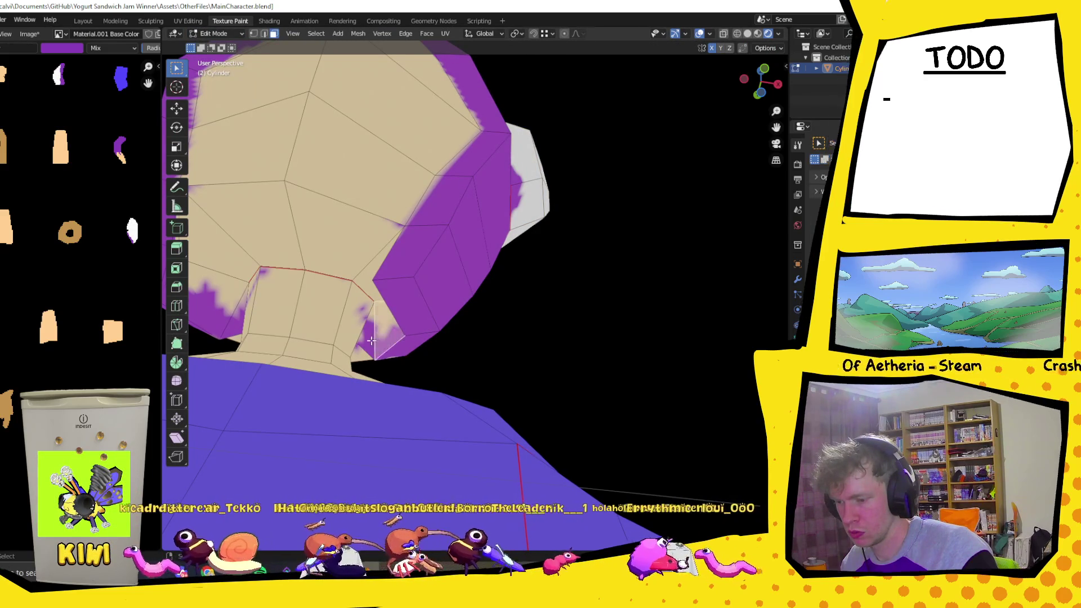
mouse_move(208, 318)
middle_mouse_down()
mouse_move(246, 373)
mouse_move(262, 348)
middle_mouse_up()
left_click(247, 374)
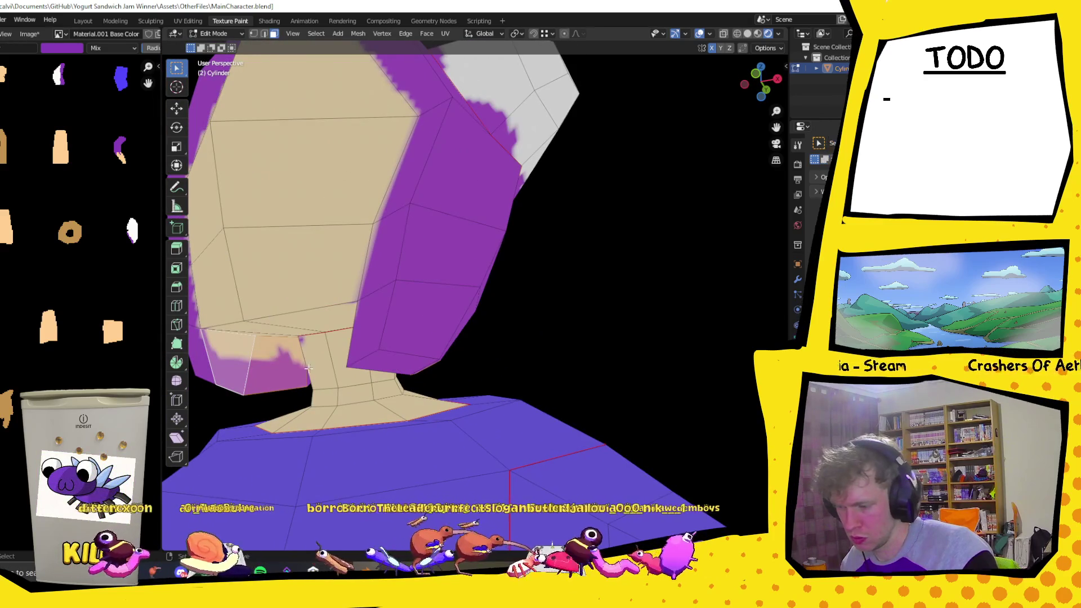
middle_click_drag(297, 353, 277, 312)
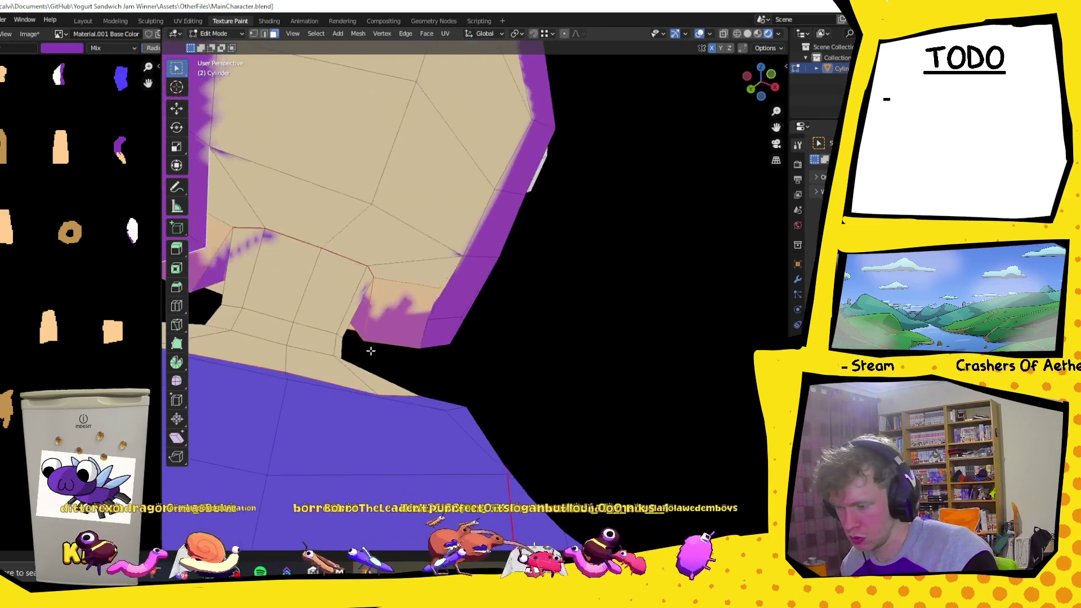
left_click(215, 271)
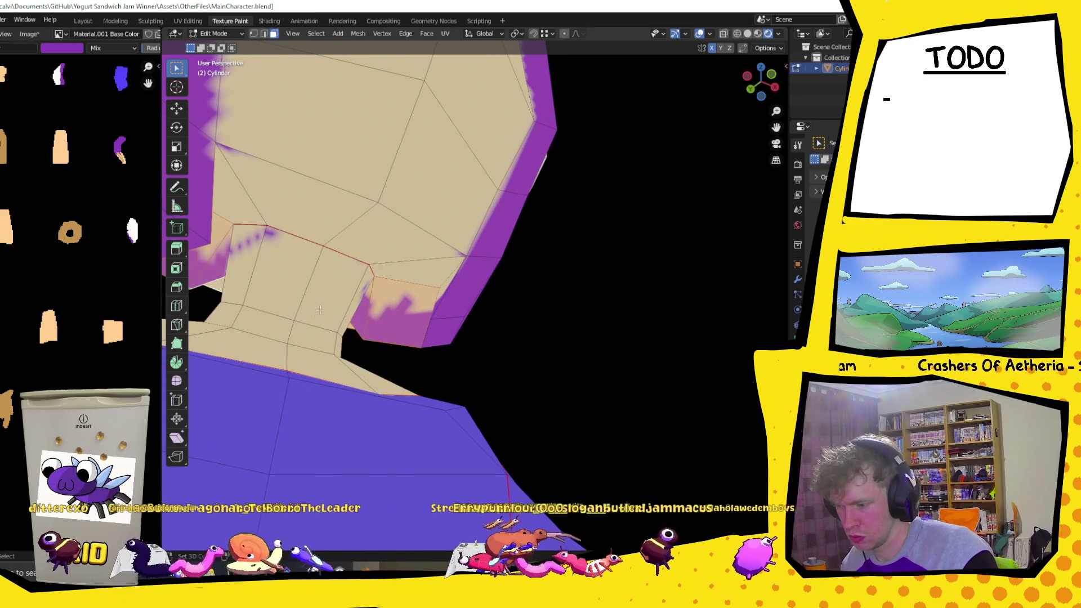
mouse_move(313, 312)
middle_mouse_down()
mouse_move(425, 387)
mouse_move(489, 386)
middle_mouse_up()
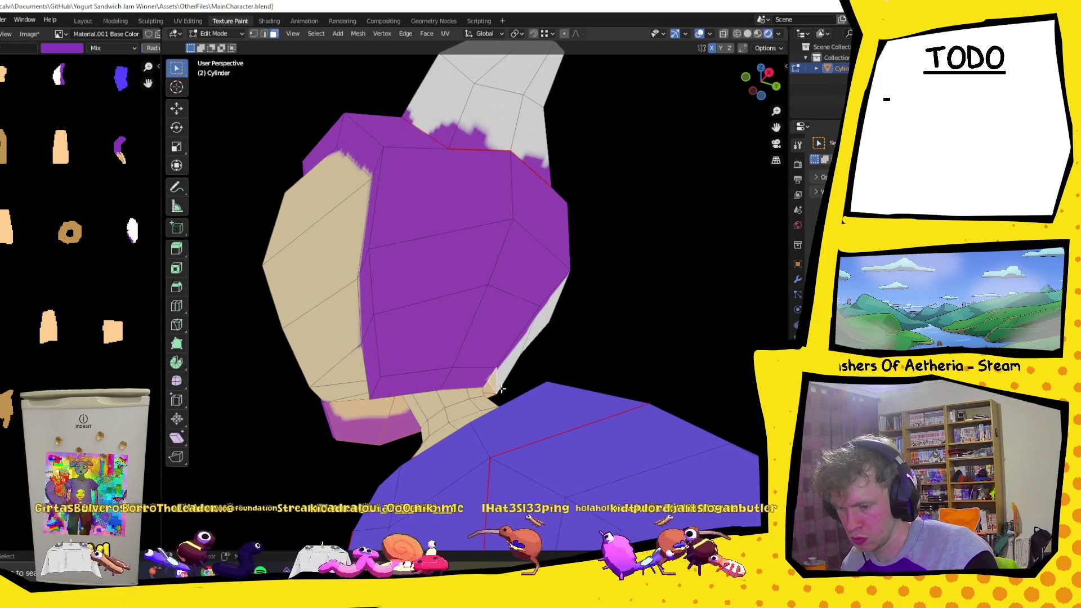
mouse_move(485, 390)
middle_mouse_down()
mouse_move(478, 377)
mouse_move(490, 376)
middle_mouse_up()
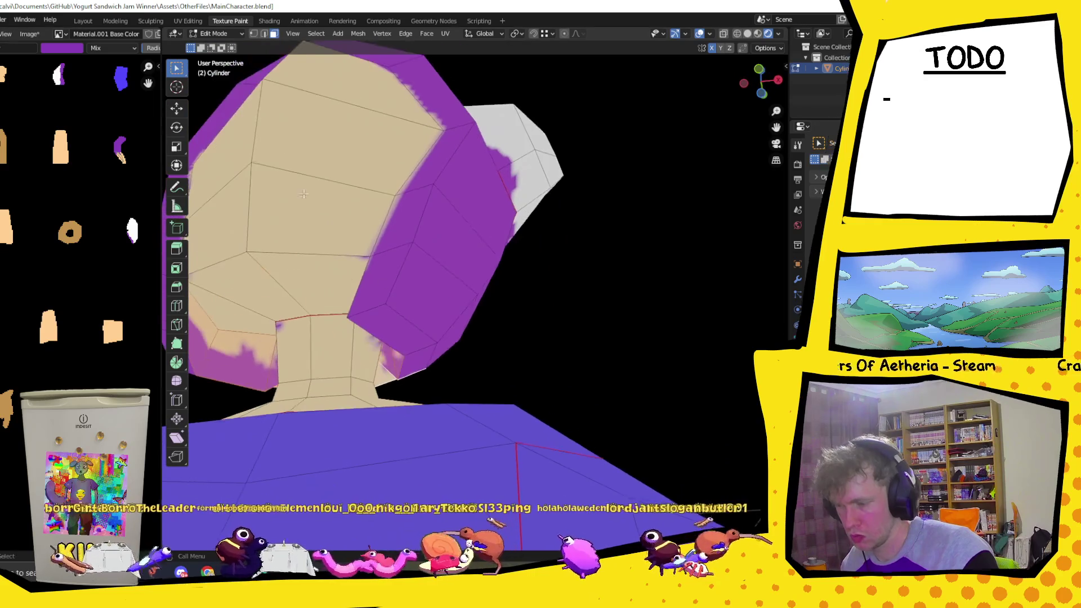
left_click(216, 34)
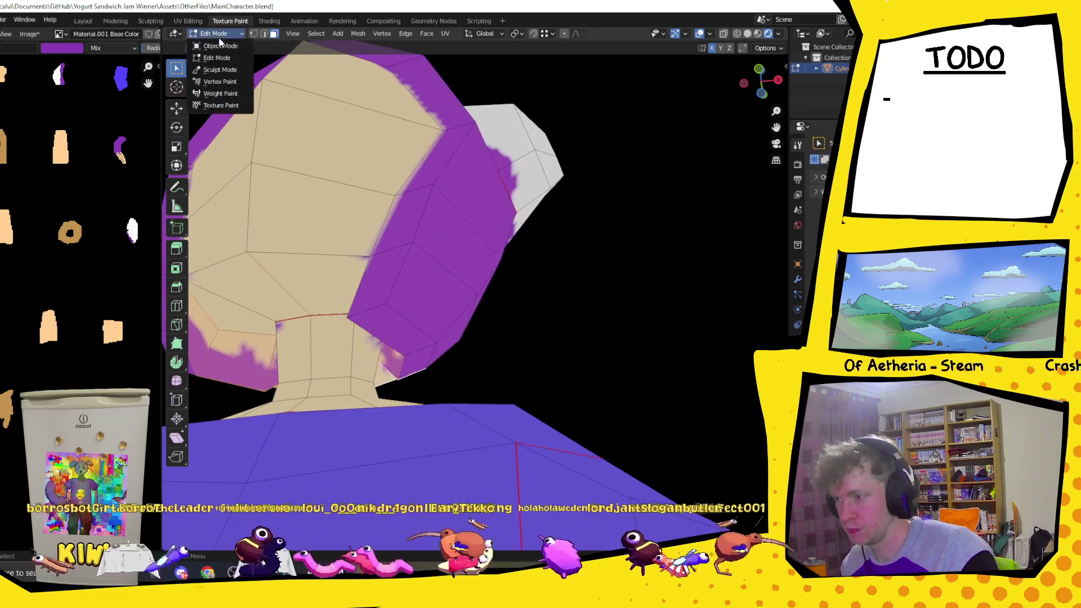
left_click(220, 105)
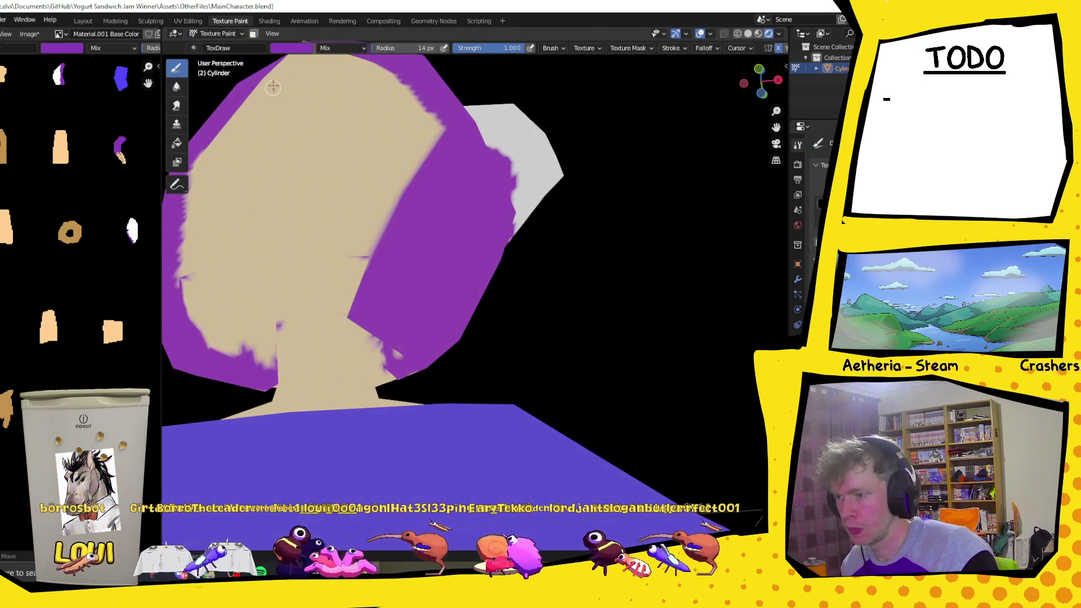
- Test a white Fill with and without Face Selection Masking, undoing each attempt
left_click(176, 143)
left_click(385, 377)
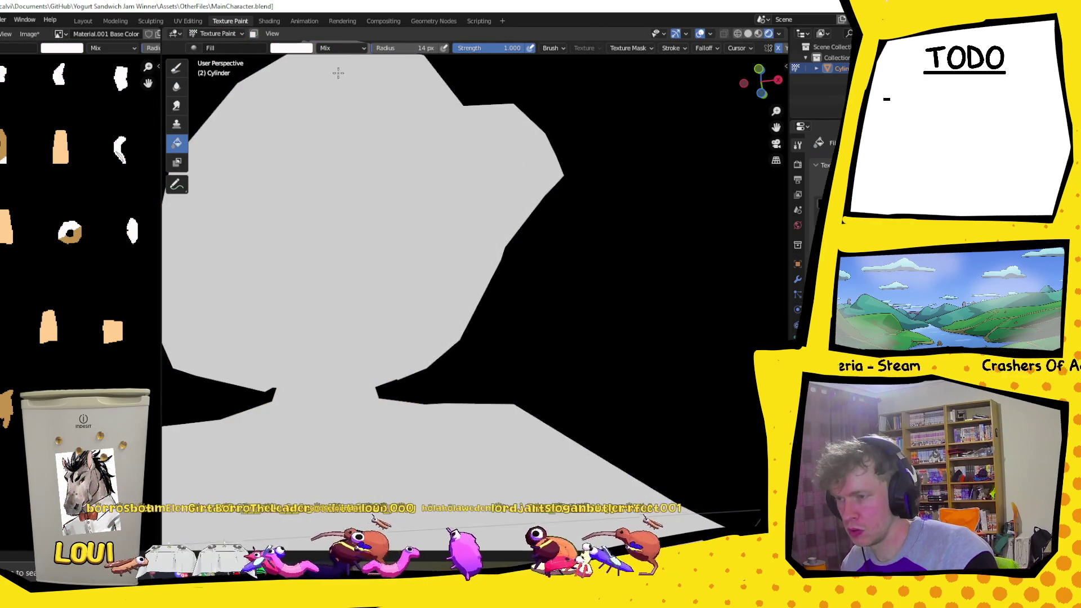
key("ctrl+z")
left_click(254, 35)
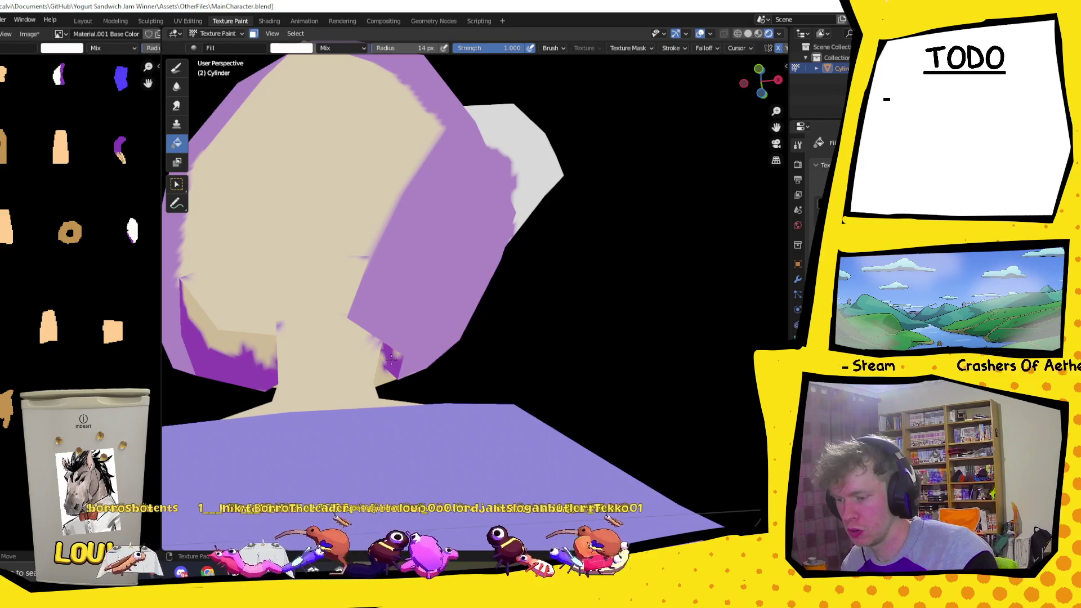
left_click(390, 362)
key("ctrl+z")
key("ctrl+shift+z")
key("ctrl+z")
- Pick purple as the brush colour and turn Face Selection Masking off
left_click(300, 48)
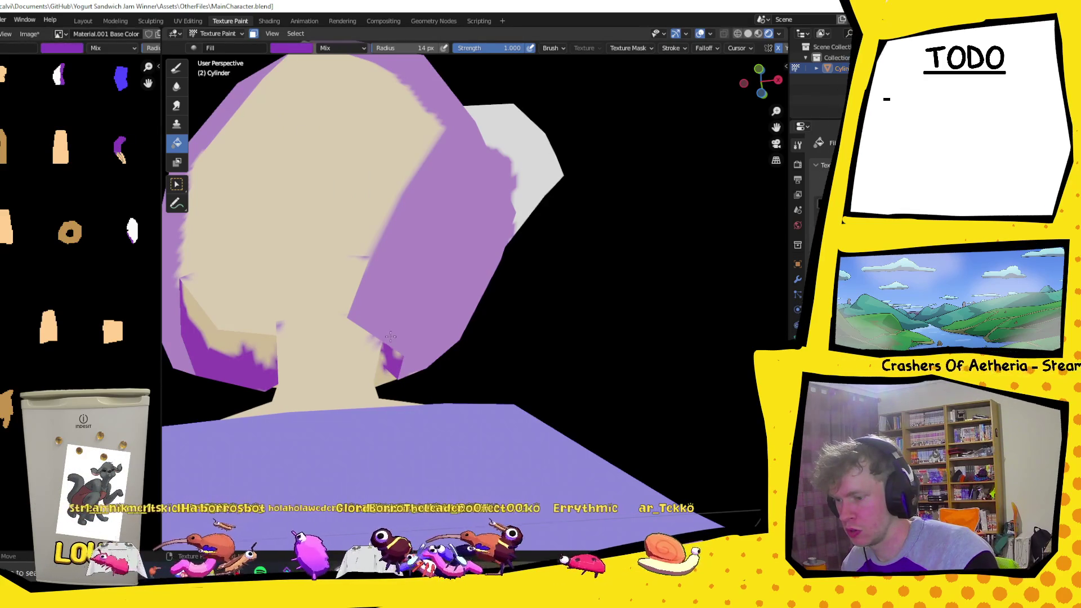
middle_click_drag(387, 362, 361, 286)
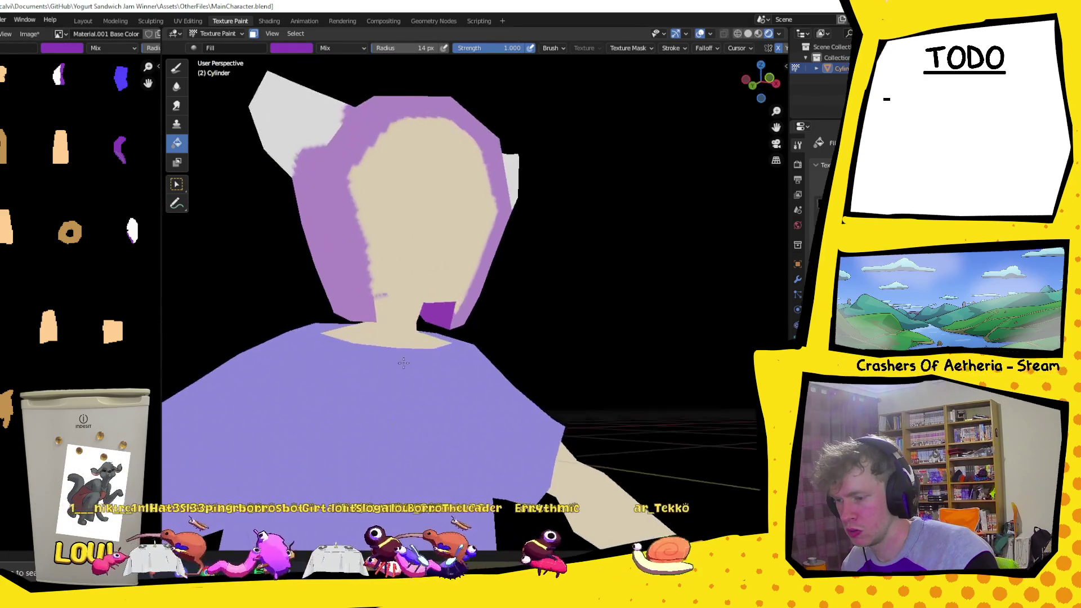
left_click(255, 34)
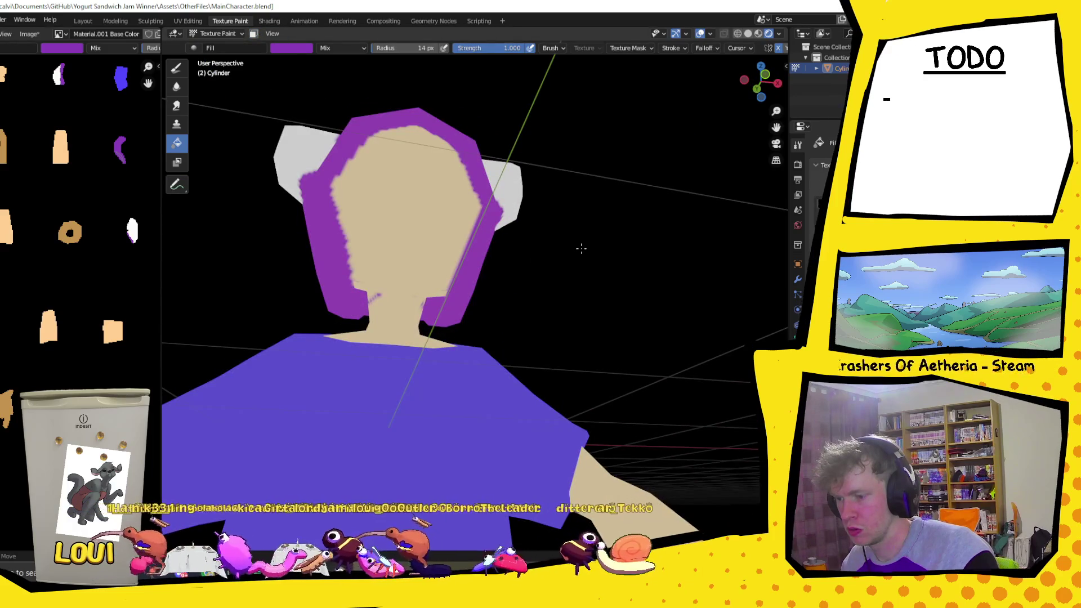
scroll(580, 247, "down", 4)
mouse_move(580, 247)
middle_mouse_down()
mouse_move(692, 299)
mouse_move(529, 358)
mouse_move(535, 164)
middle_mouse_up()
scroll(530, 358, "down", 3)
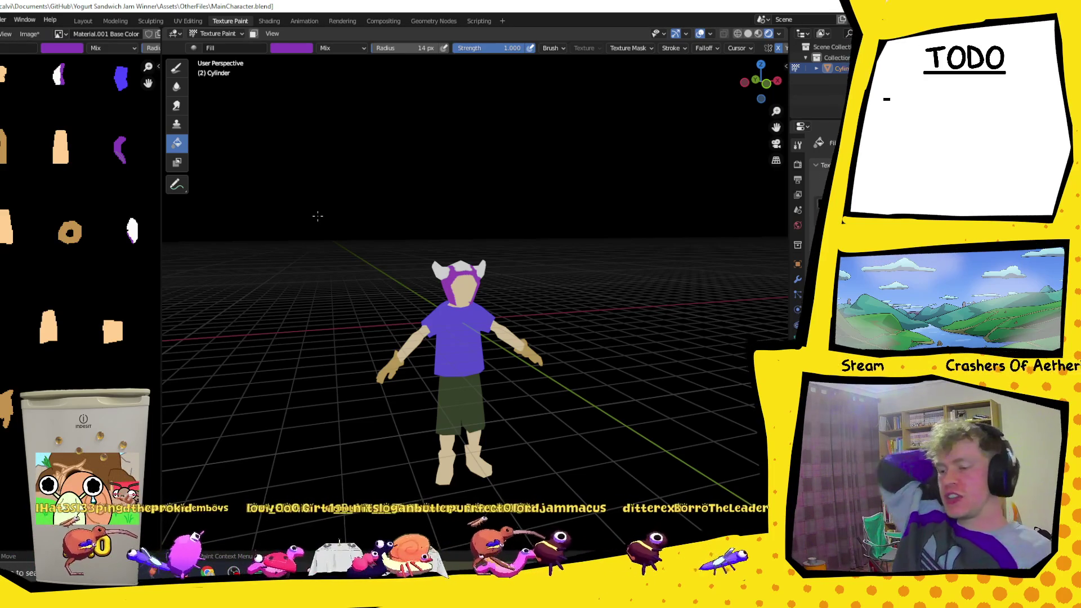
scroll(389, 172, "up", 3)
scroll(389, 172, "up", 4)
mouse_move(422, 211)
middle_mouse_down()
mouse_move(469, 239)
mouse_move(372, 128)
middle_mouse_up()
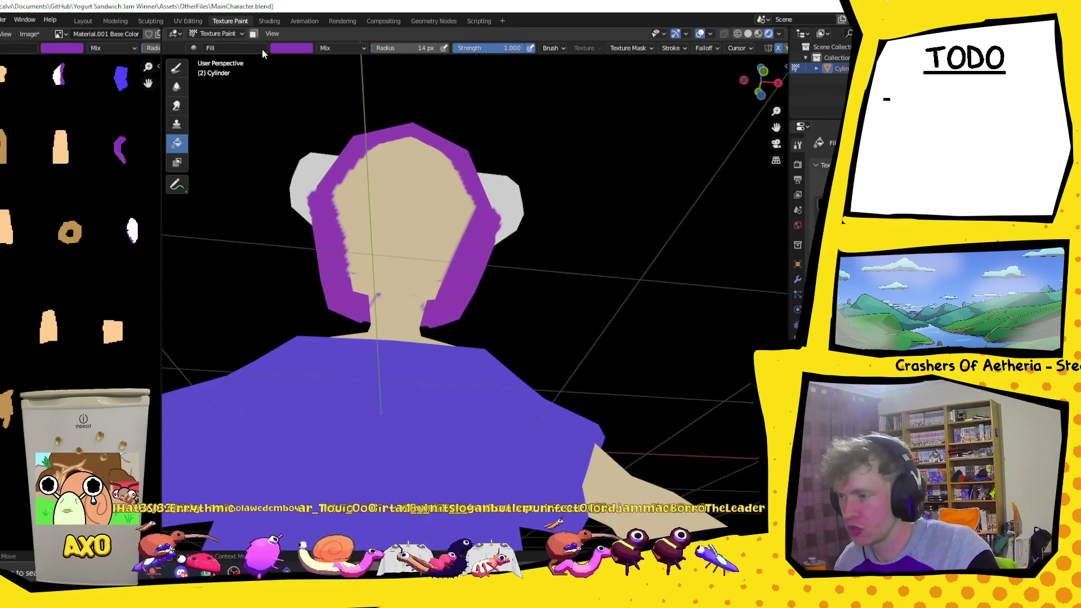
left_click(277, 52)
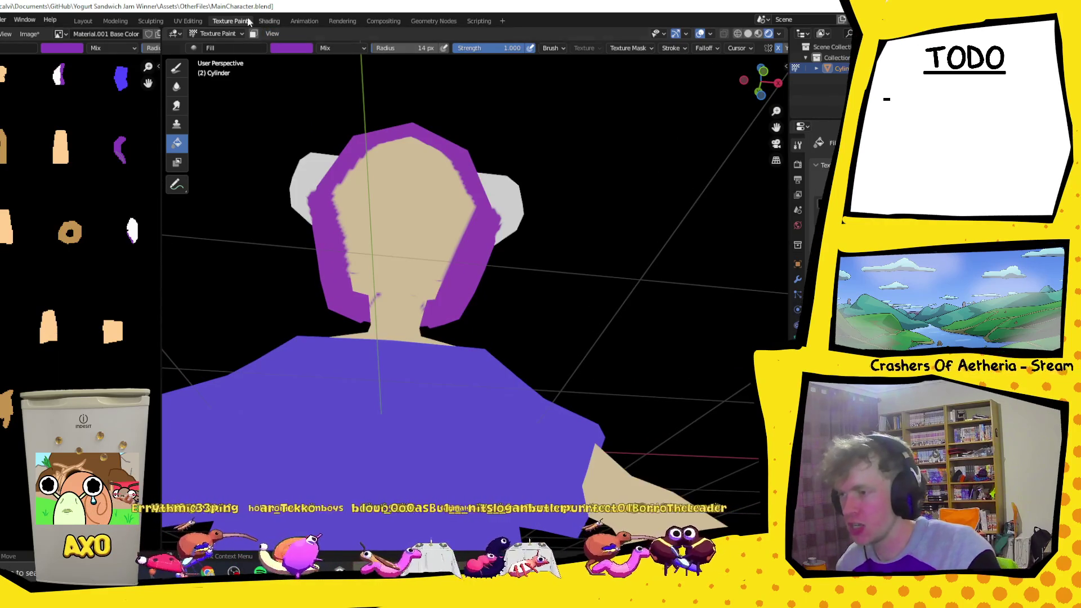
- Eyedrop the skin tone, face the character head-on, then choose yellow on the colour wheel
left_click(300, 48)
left_click(363, 167)
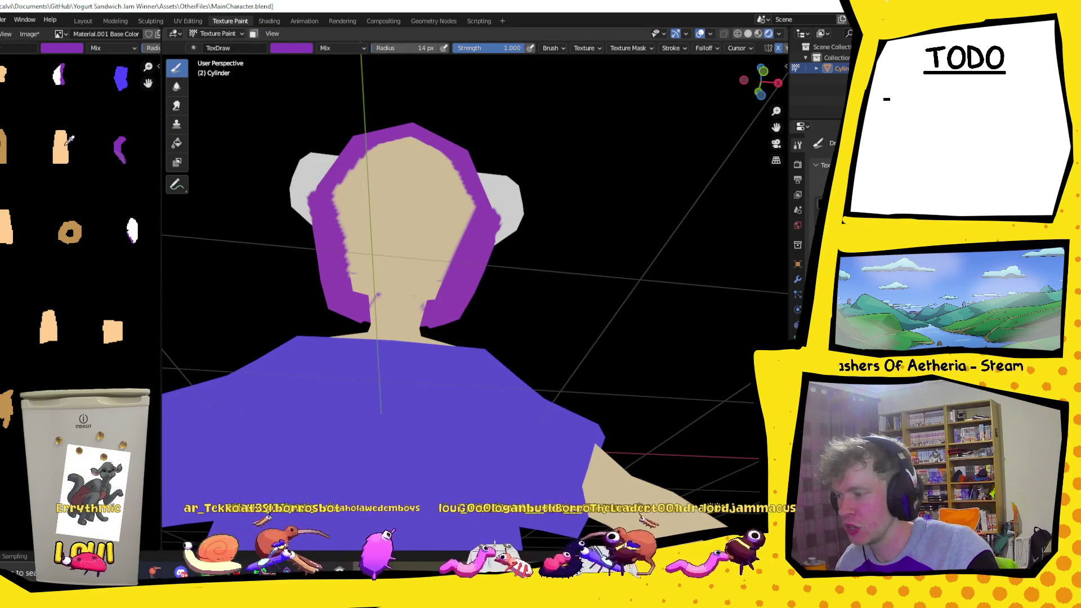
left_click(377, 293)
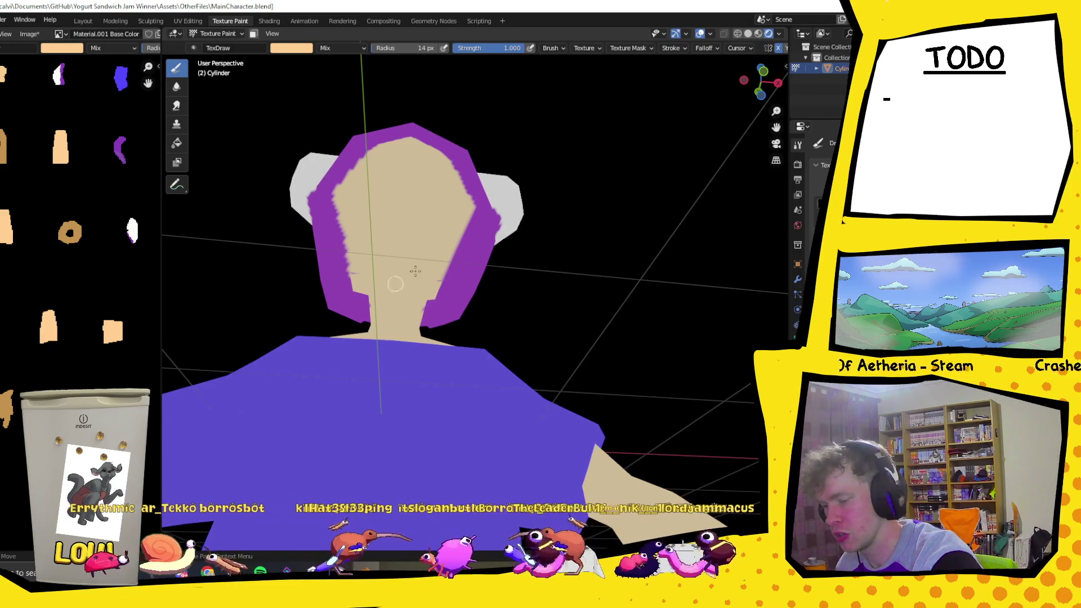
middle_click_drag(395, 284, 461, 259)
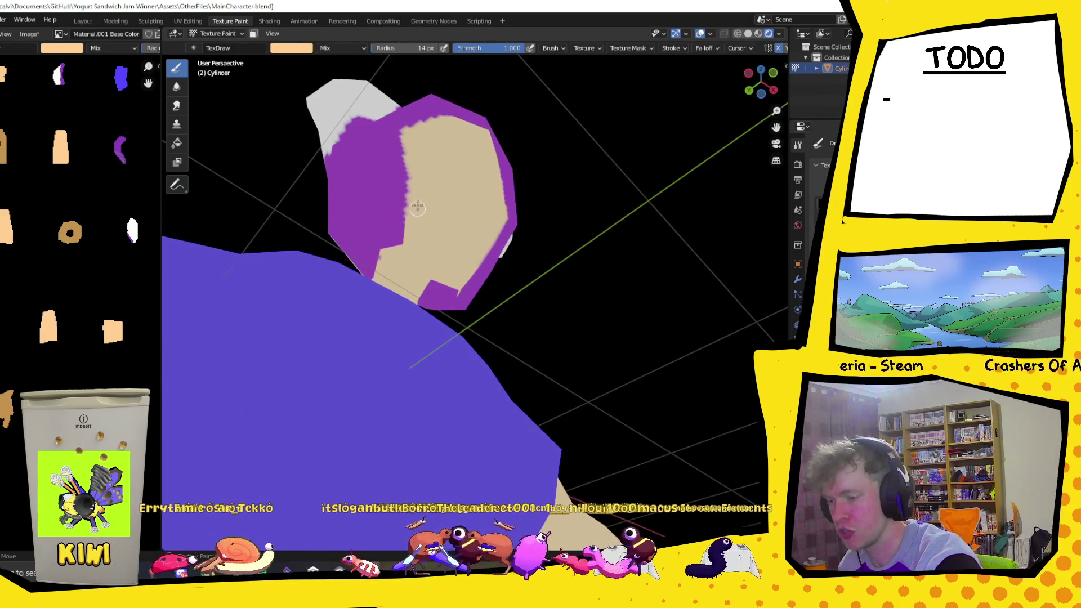
mouse_move(417, 208)
middle_mouse_down()
mouse_move(489, 207)
mouse_move(590, 270)
mouse_move(458, 197)
middle_mouse_up()
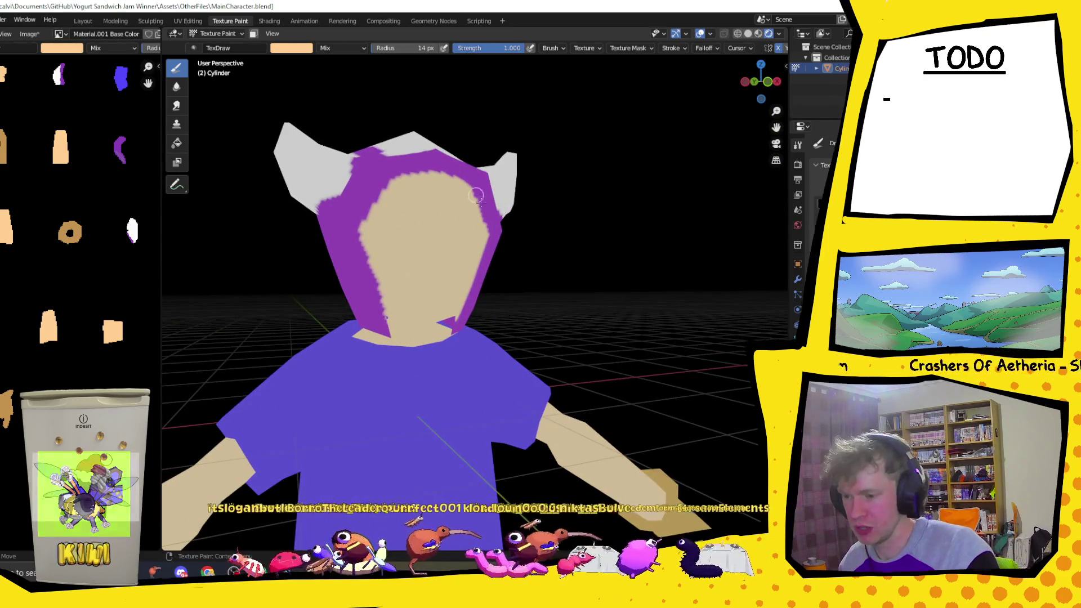
middle_click_drag(384, 144, 435, 160)
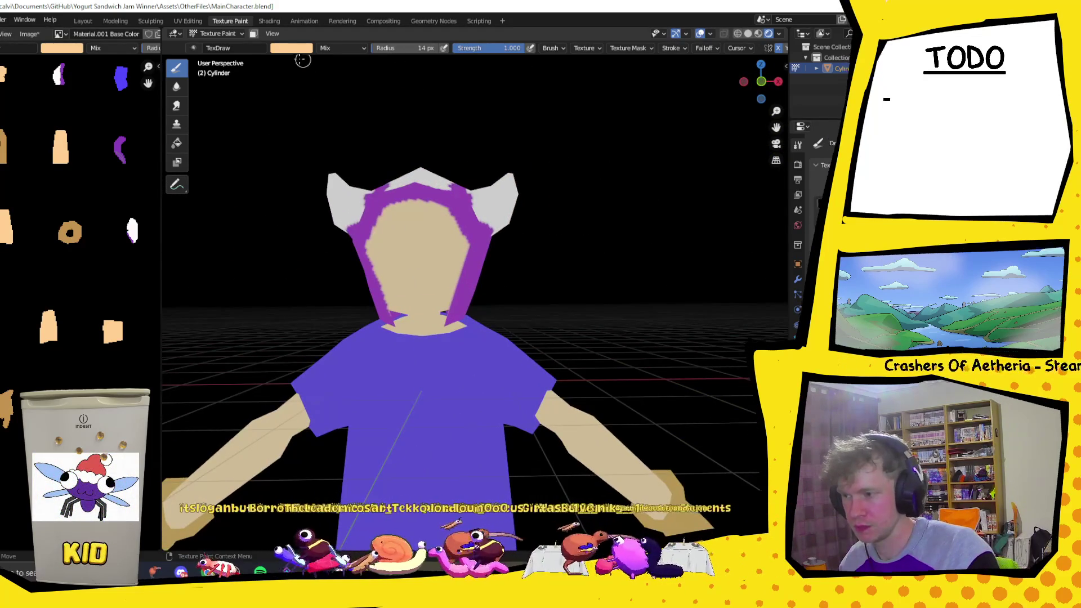
left_click(290, 49)
left_click(295, 115)
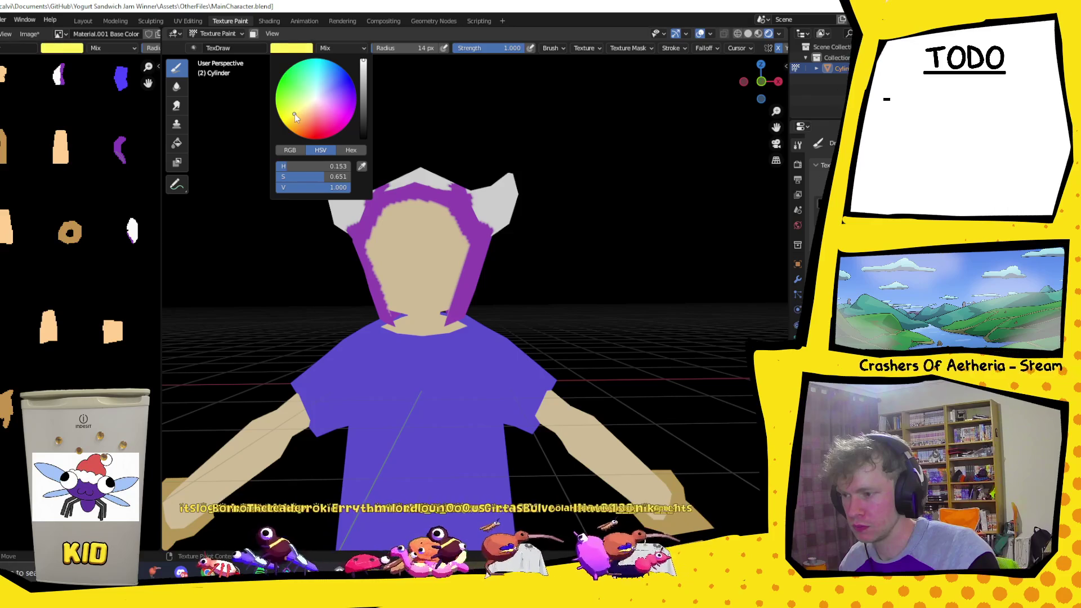
- Paint a yellow fringe across the forehead with TexDraw, retrying strokes with Ctrl+Z
left_click(441, 222)
left_click(386, 222)
mouse_move(394, 213)
left_mouse_down()
mouse_move(407, 214)
mouse_move(389, 215)
left_mouse_up()
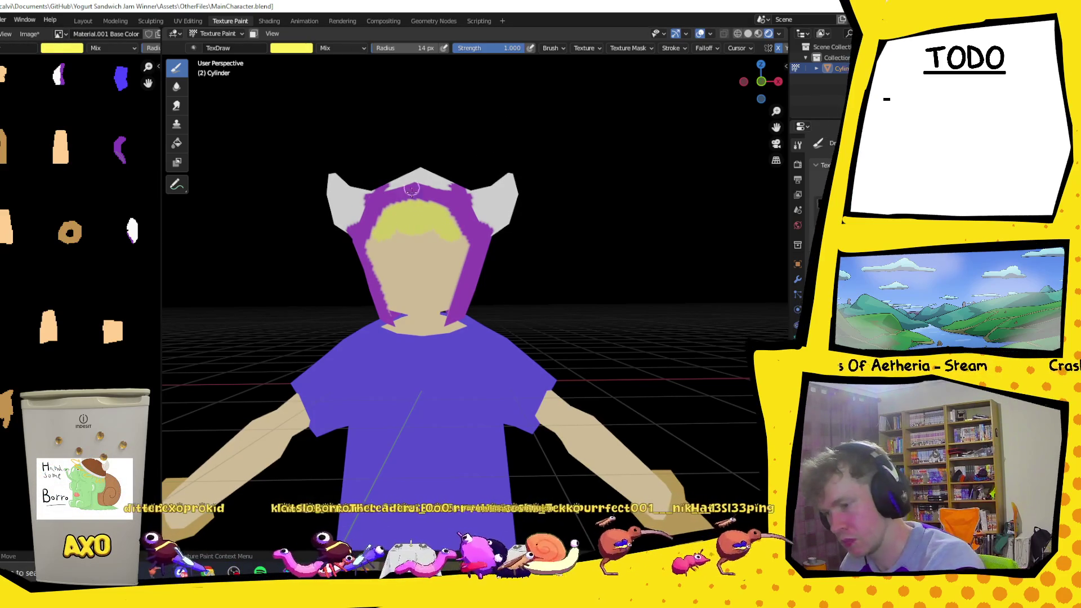
key("ctrl+z")
key("ctrl+z")
key("ctrl+z")
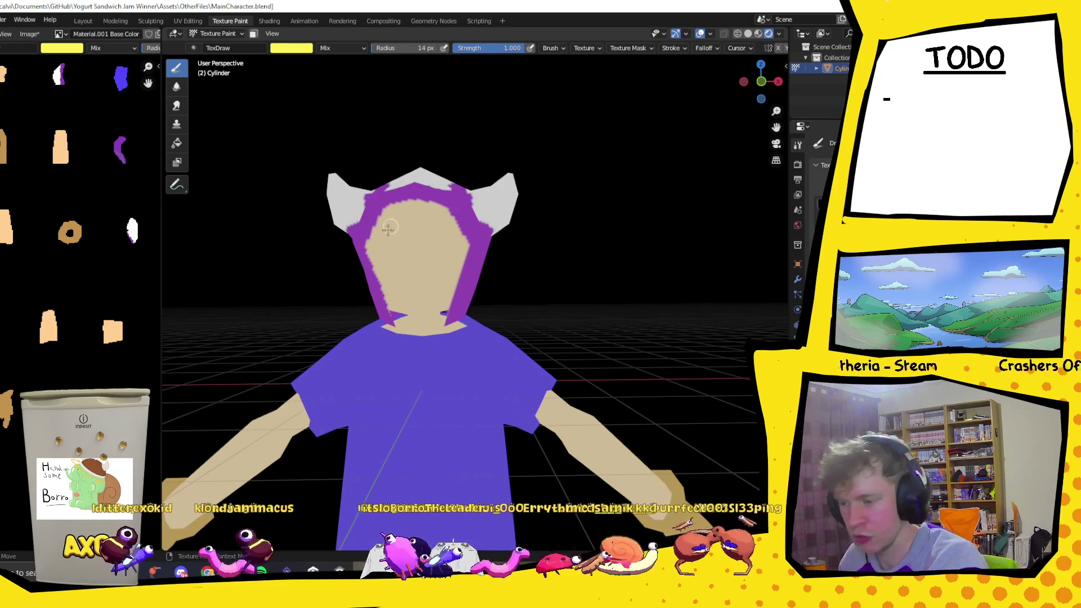
left_click_drag(391, 226, 402, 224)
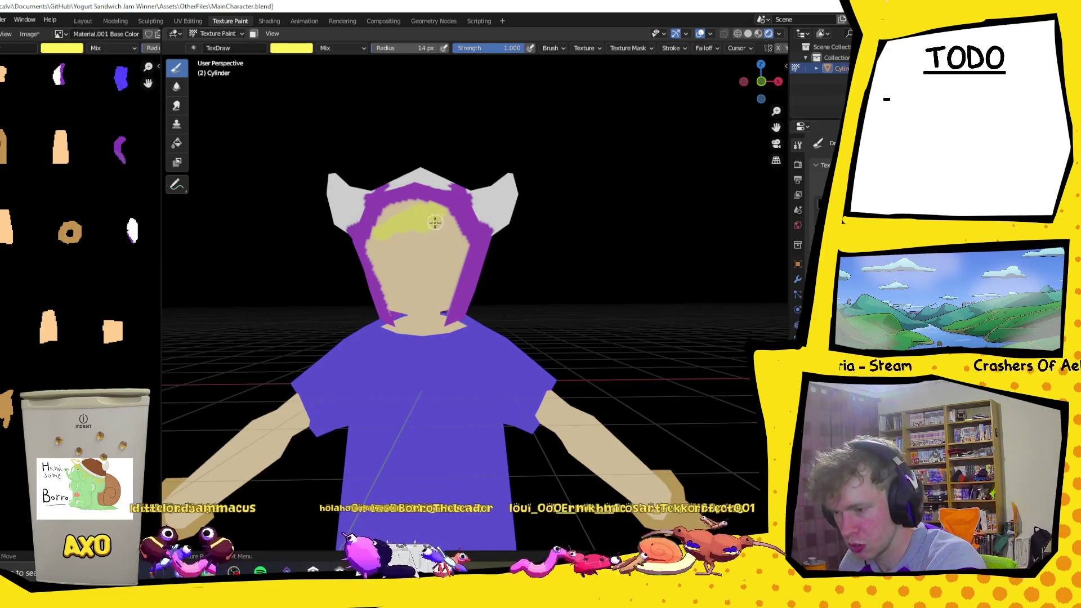
key("ctrl+z")
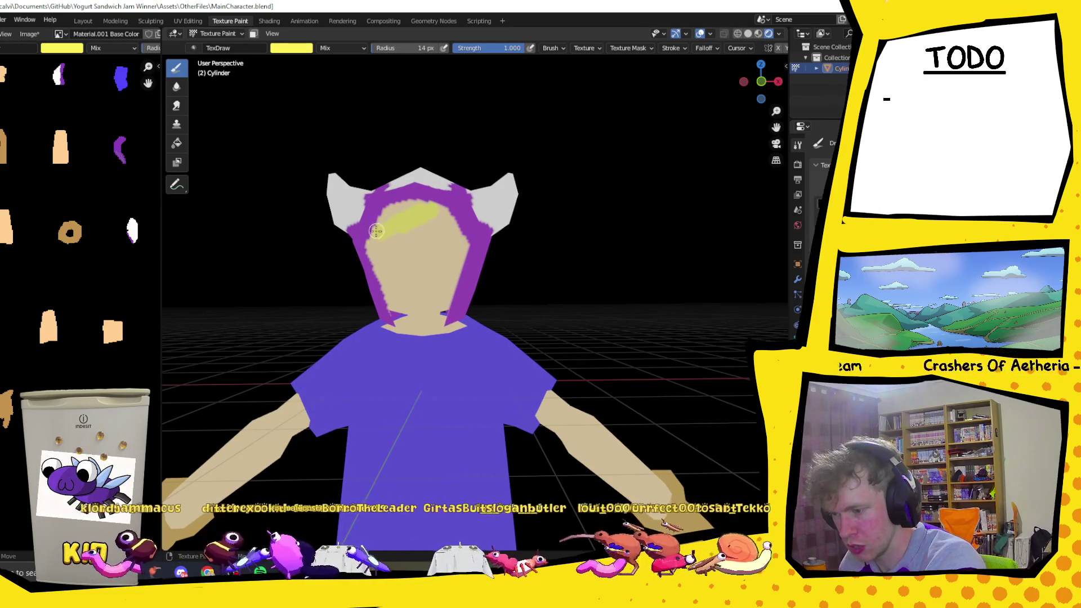
left_click_drag(385, 221, 429, 207)
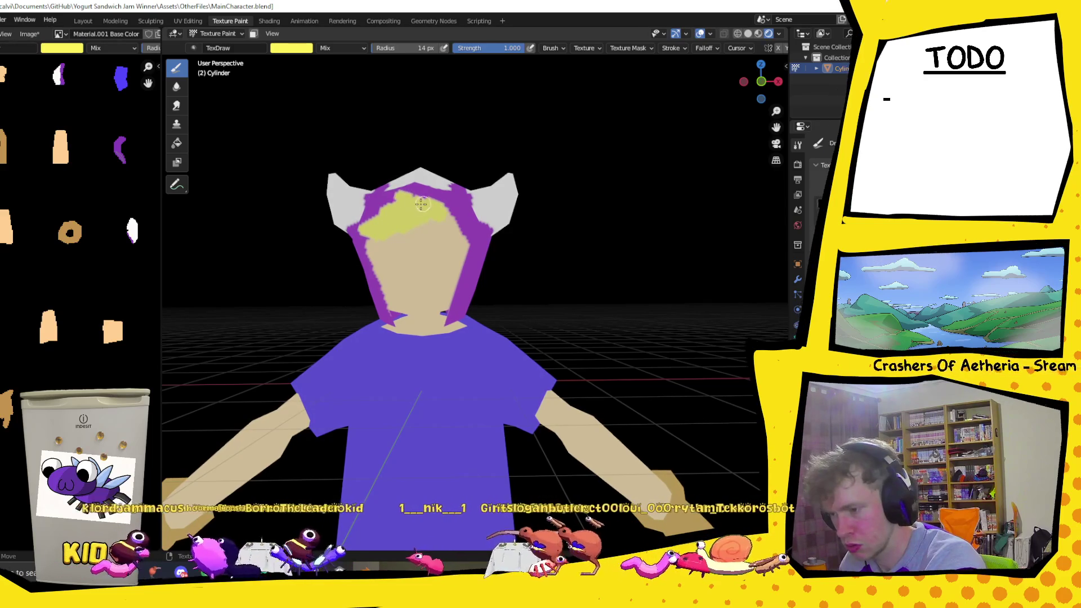
mouse_move(428, 166)
middle_mouse_down()
mouse_move(530, 170)
mouse_move(464, 211)
mouse_move(584, 241)
middle_mouse_up()
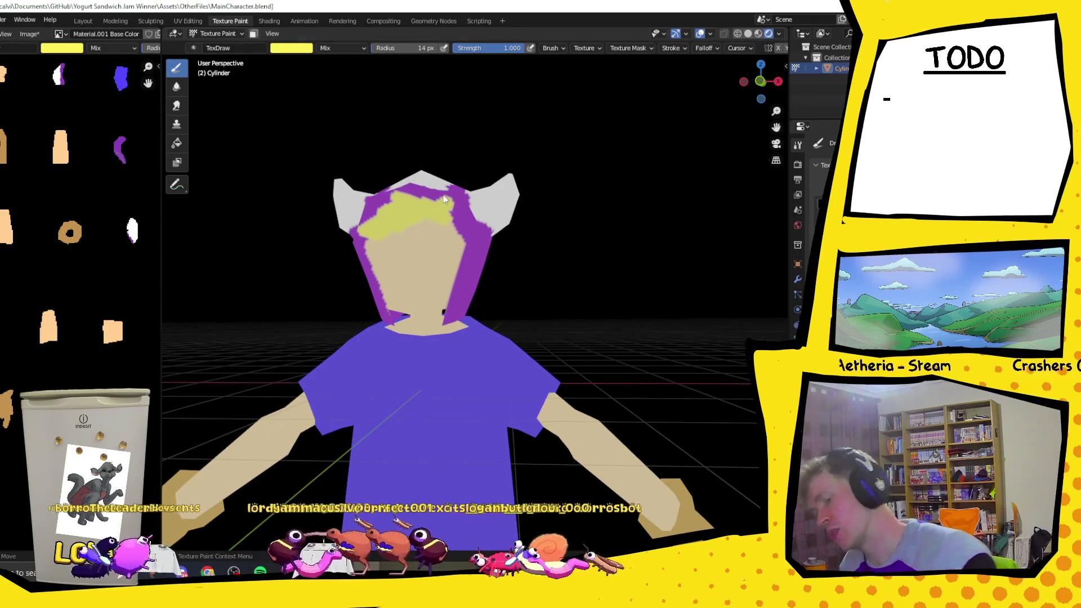
mouse_move(599, 242)
middle_mouse_down()
mouse_move(641, 224)
mouse_move(572, 228)
middle_mouse_up()
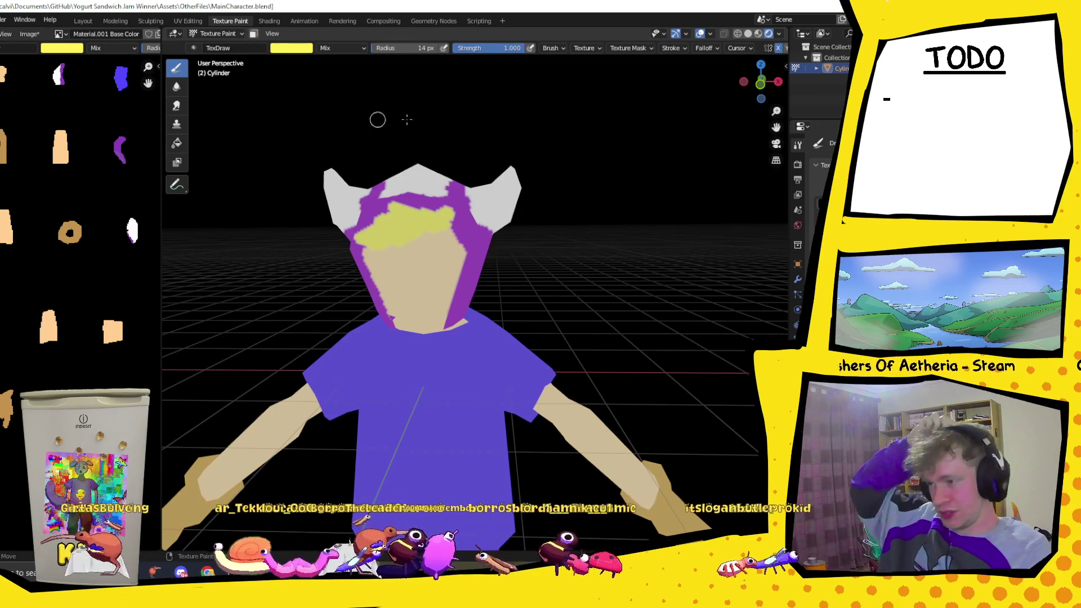
left_click(291, 48)
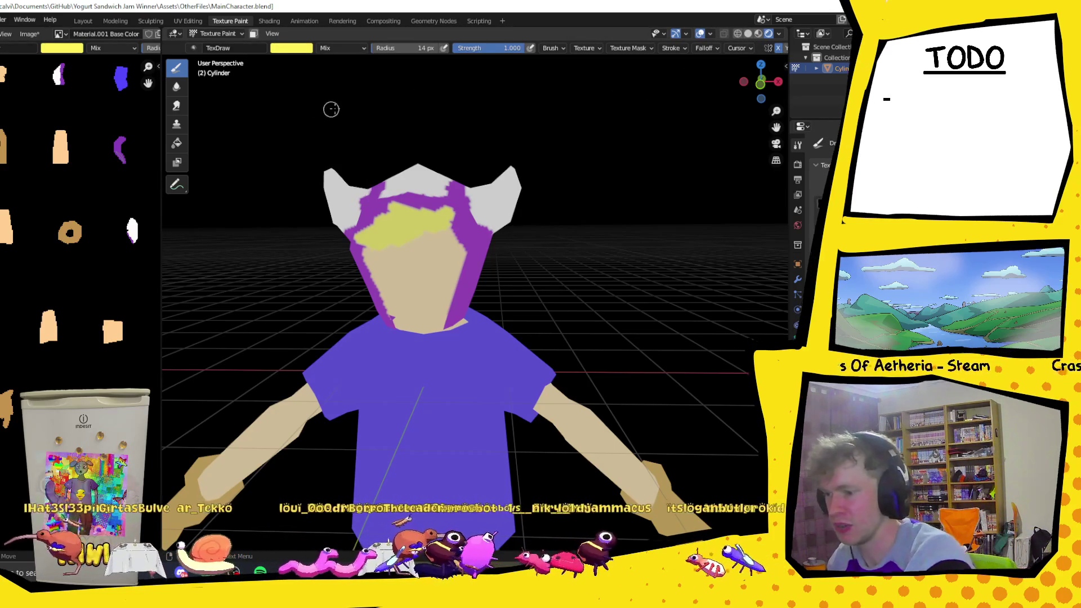
- Set the brush to a dark red-brown and paint two eyes on the face
left_click(291, 47)
left_click_drag(362, 114, 362, 128)
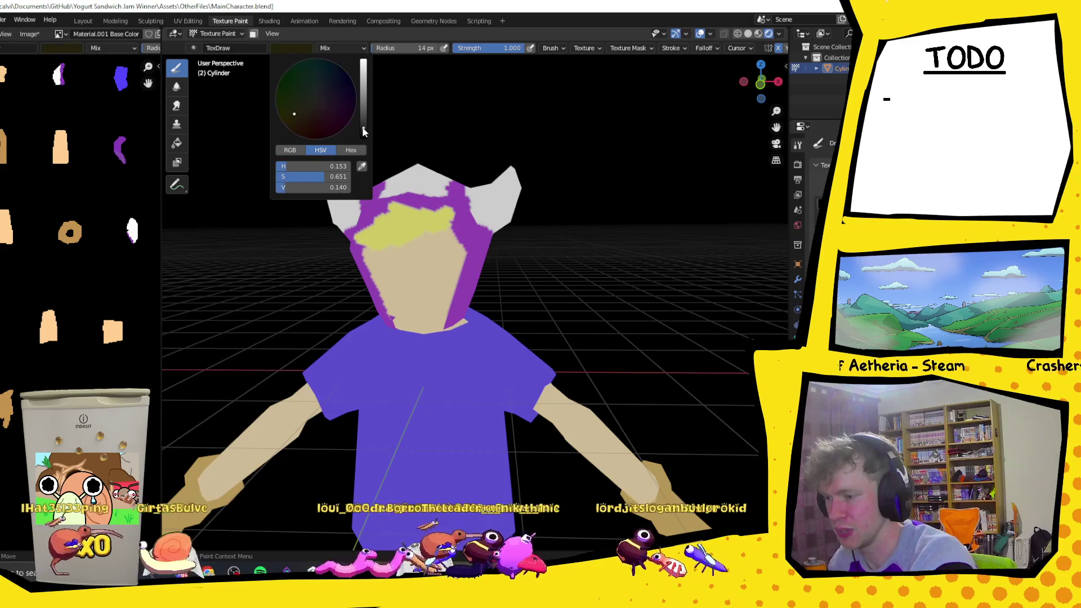
left_click(313, 132)
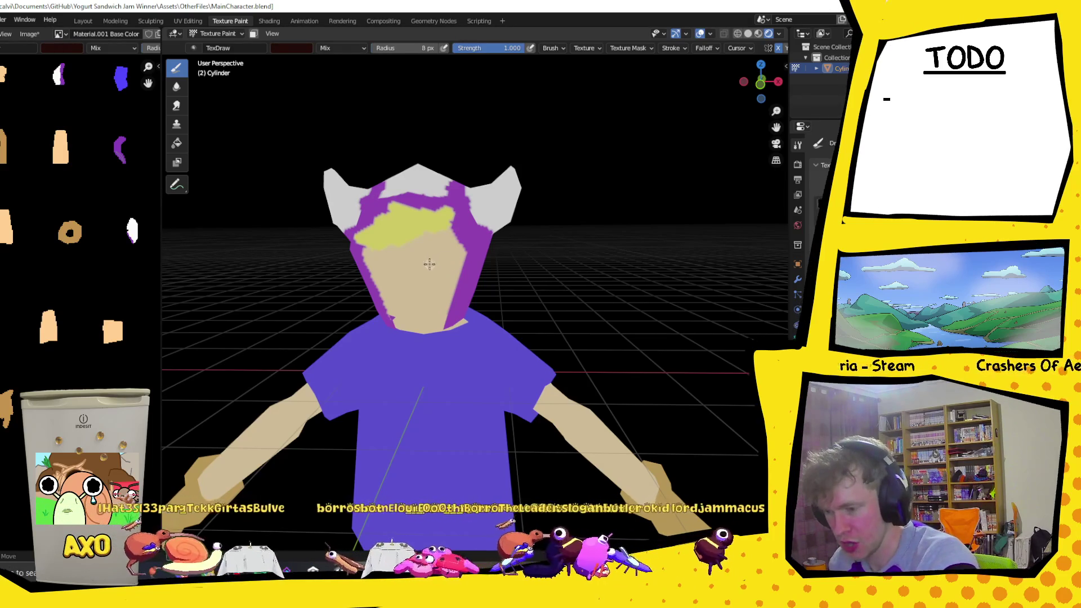
left_click_drag(380, 266, 444, 266)
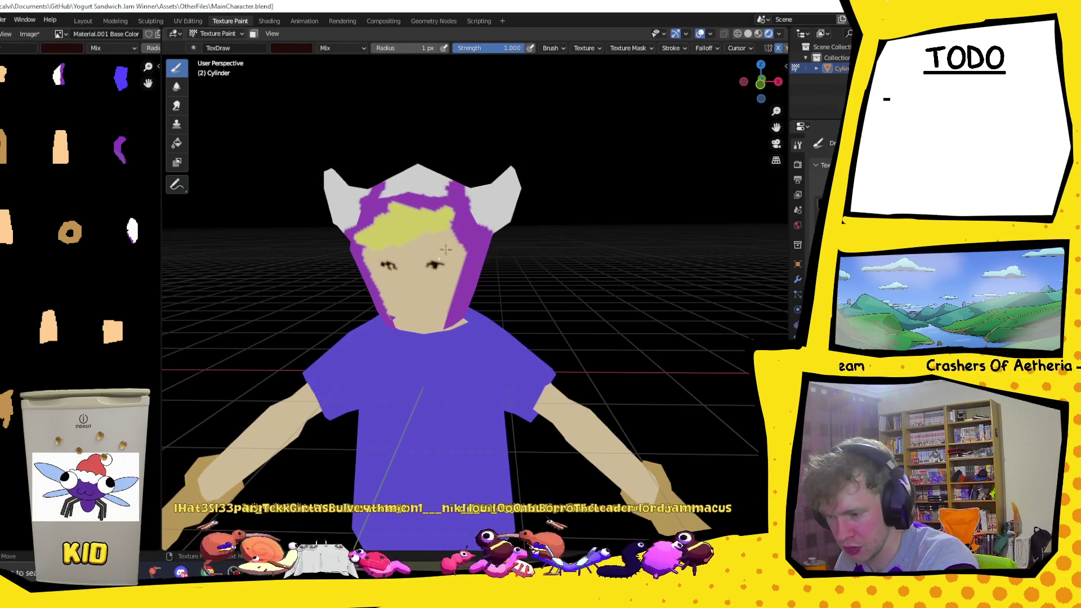
mouse_move(460, 210)
middle_mouse_down()
mouse_move(437, 269)
mouse_move(413, 251)
middle_mouse_up()
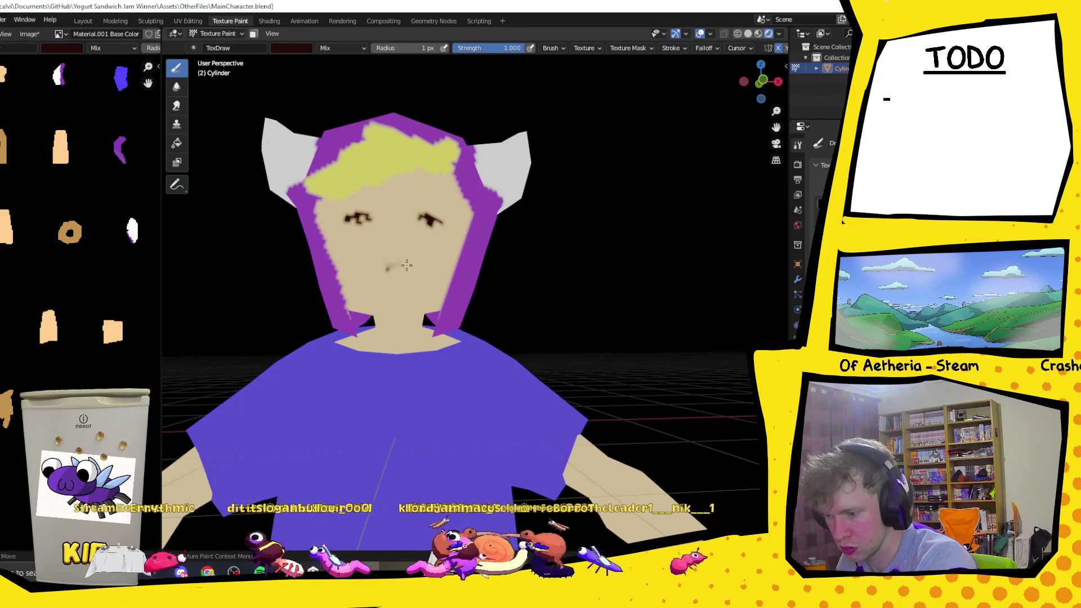
- Draw the mouth line, undo it, and redraw it wider and wavier
left_click_drag(357, 267, 426, 268)
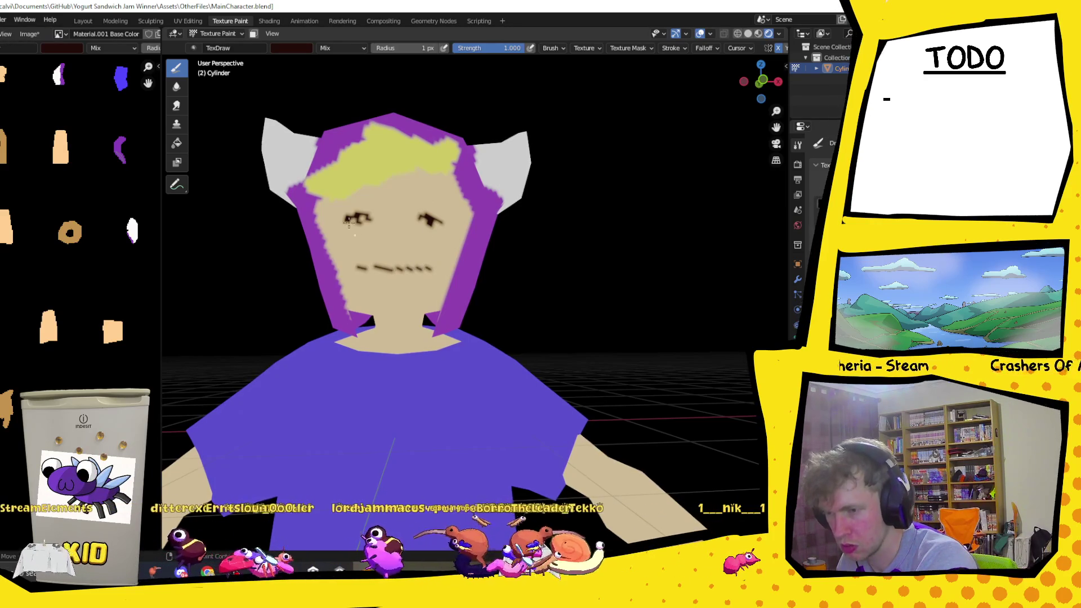
key("ctrl+z")
middle_click_drag(356, 237, 475, 276)
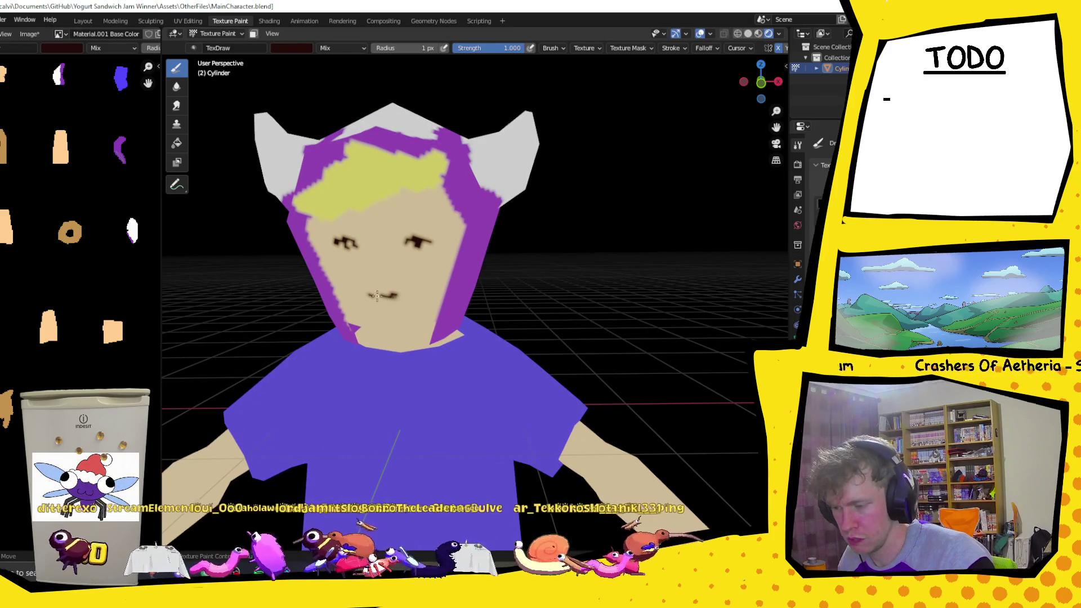
scroll(396, 300, "down", 4)
mouse_move(395, 300)
middle_mouse_down()
mouse_move(318, 310)
mouse_move(435, 304)
mouse_move(424, 274)
mouse_move(479, 279)
middle_mouse_up()
scroll(425, 273, "up", 2)
scroll(479, 280, "up", 2)
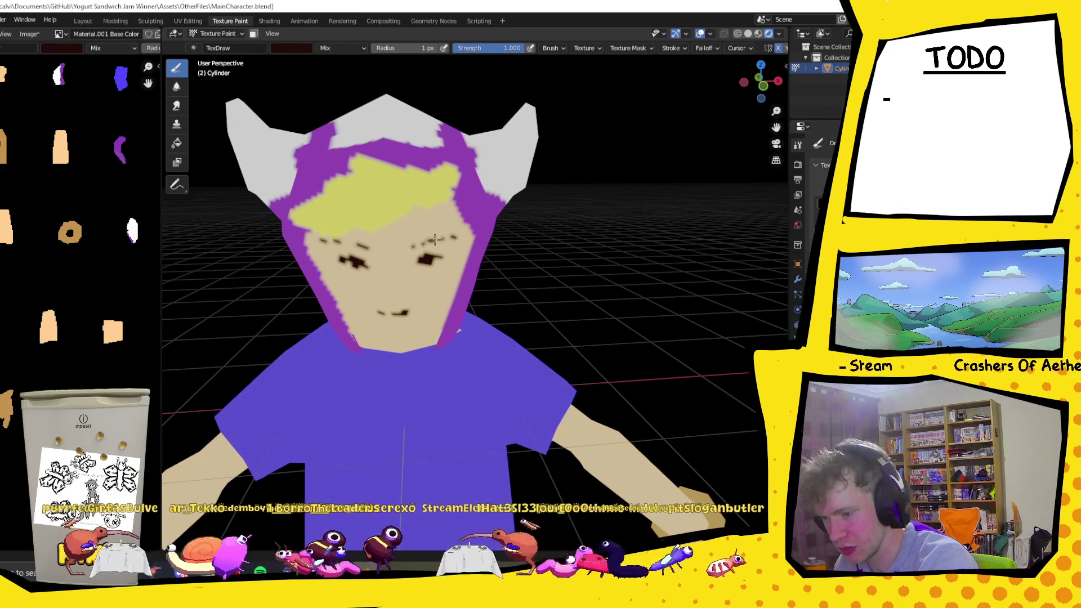
left_click_drag(383, 310, 414, 313)
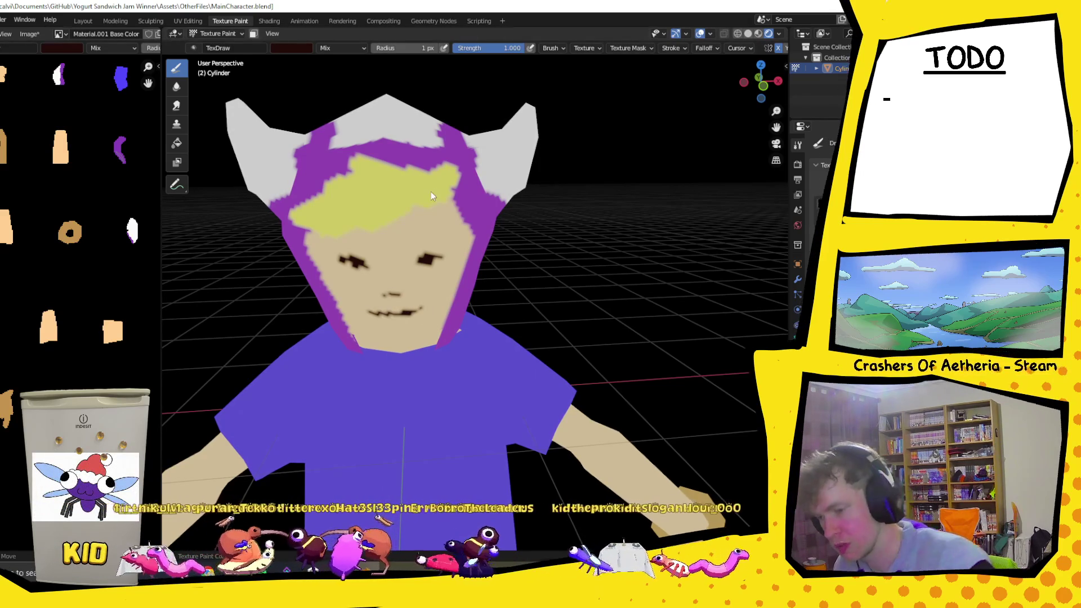
mouse_move(420, 236)
middle_mouse_down()
mouse_move(374, 259)
mouse_move(456, 263)
mouse_move(412, 302)
mouse_move(482, 297)
mouse_move(455, 284)
middle_mouse_up()
scroll(479, 266, "down", 3)
scroll(478, 266, "down", 2)
scroll(479, 265, "down", 2)
scroll(482, 297, "up", 5)
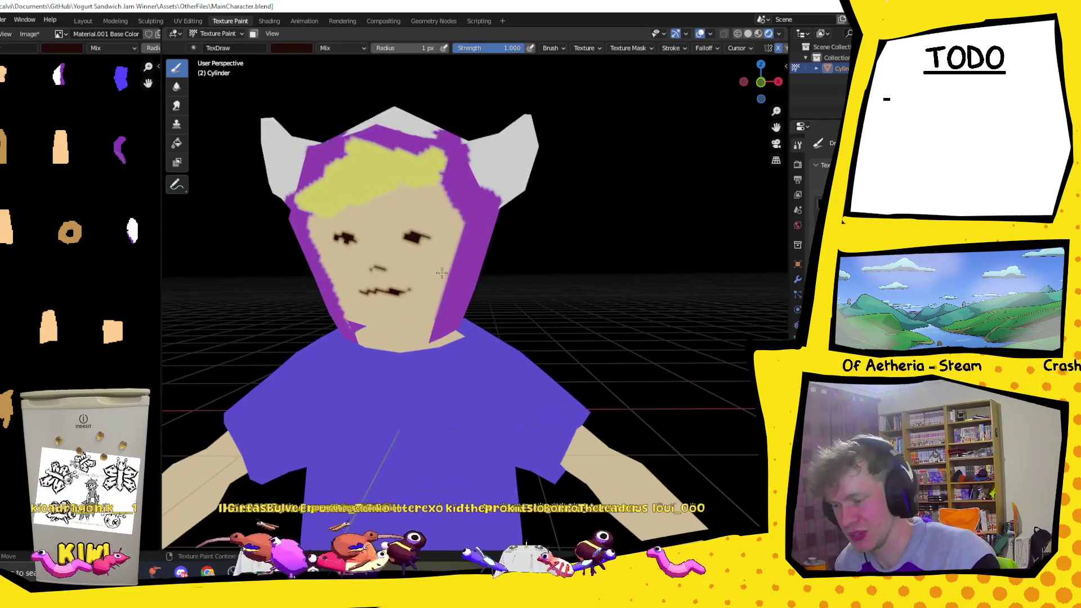
scroll(455, 284, "up", 2)
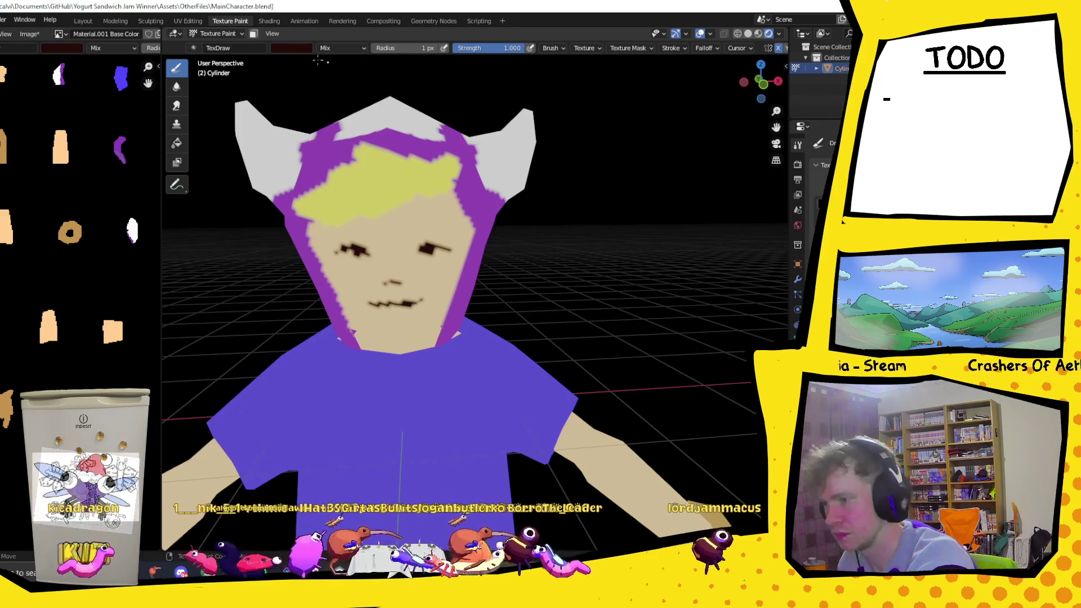
- Change the brush to white and paint both eyes white
left_click(287, 48)
left_click_drag(363, 124, 364, 65)
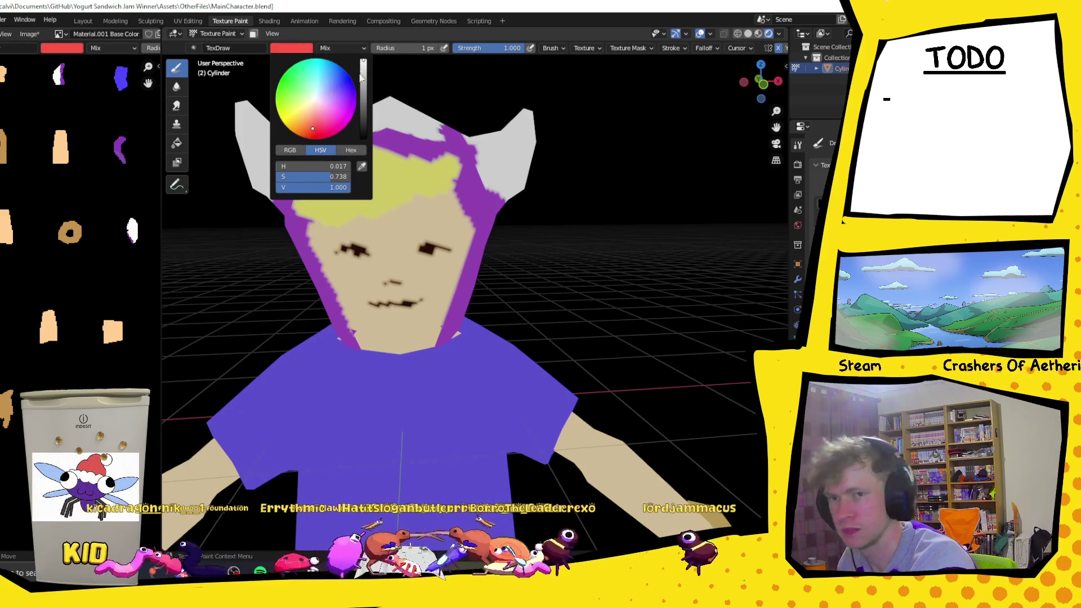
left_click(315, 100)
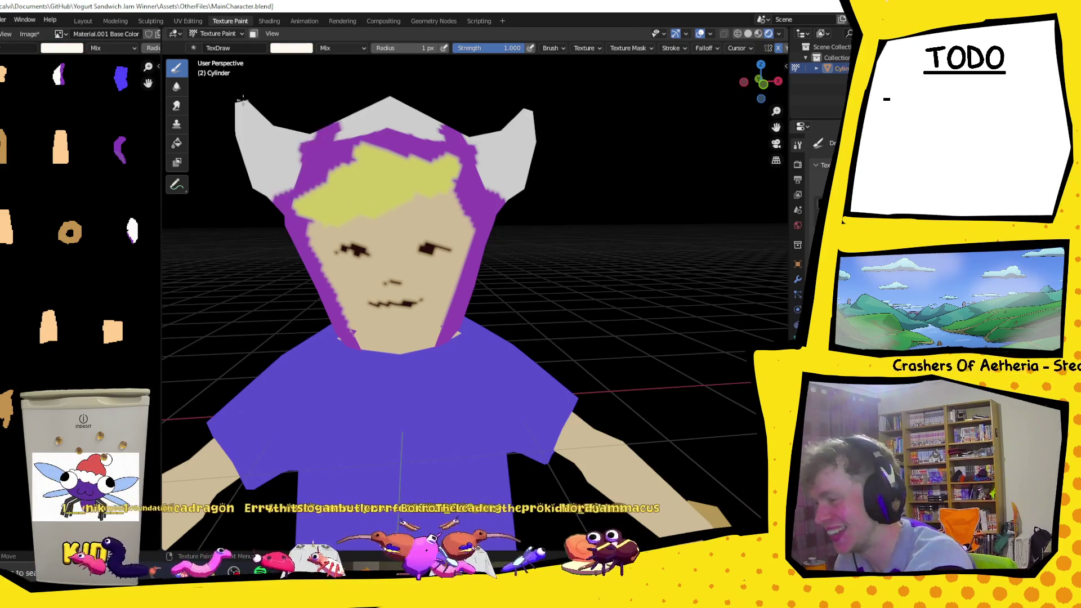
left_click_drag(356, 247, 353, 252)
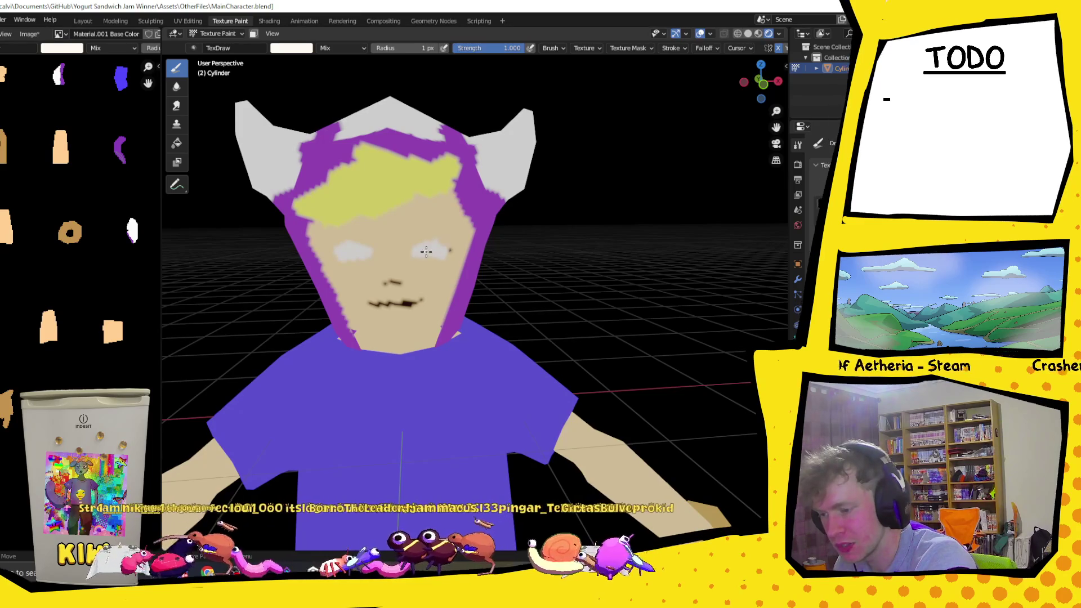
left_click_drag(423, 254, 435, 250)
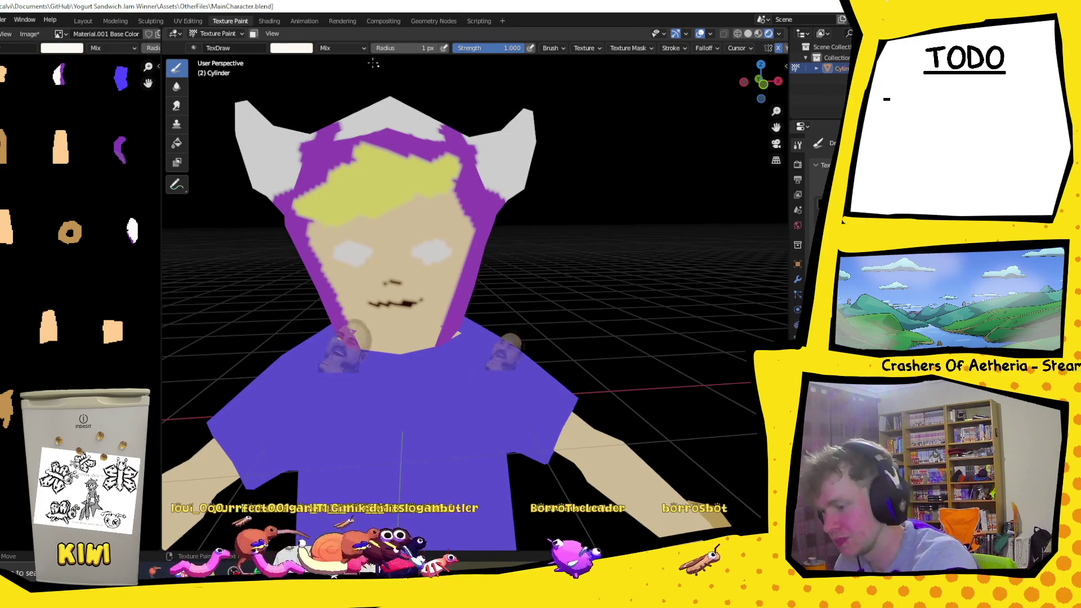
- Darken the brush to near-black and paint the irises, undoing a stray stroke
left_click(291, 48)
left_click(362, 125)
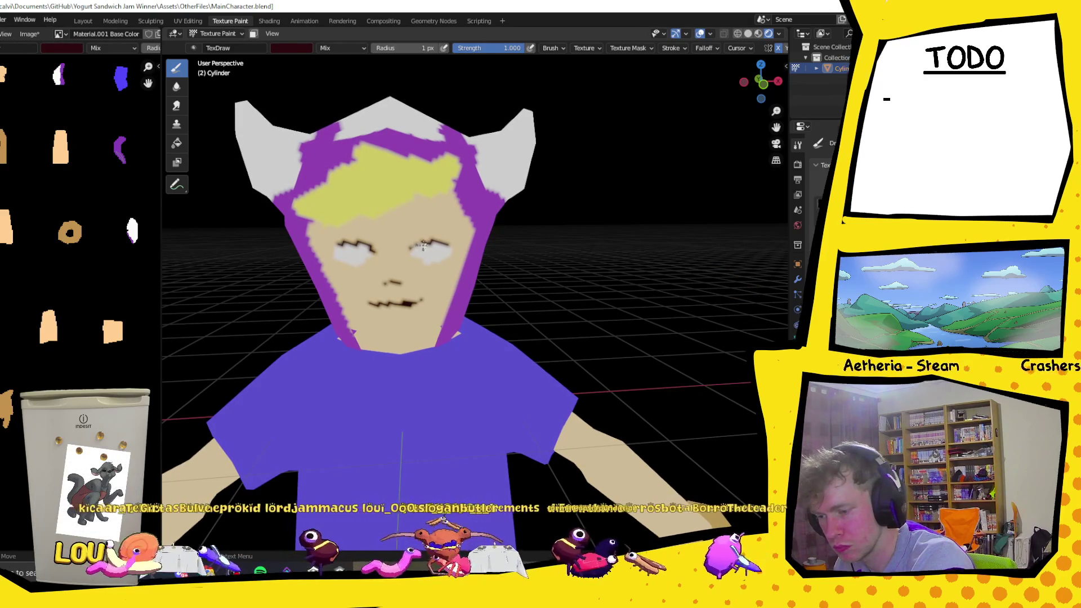
left_click_drag(428, 244, 443, 246)
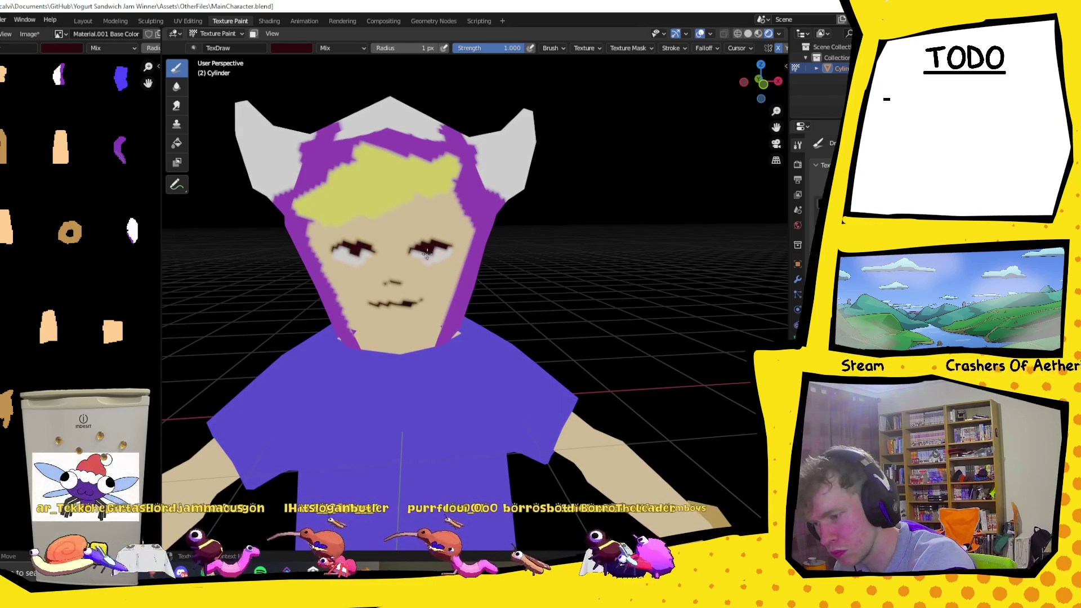
key("ctrl+z")
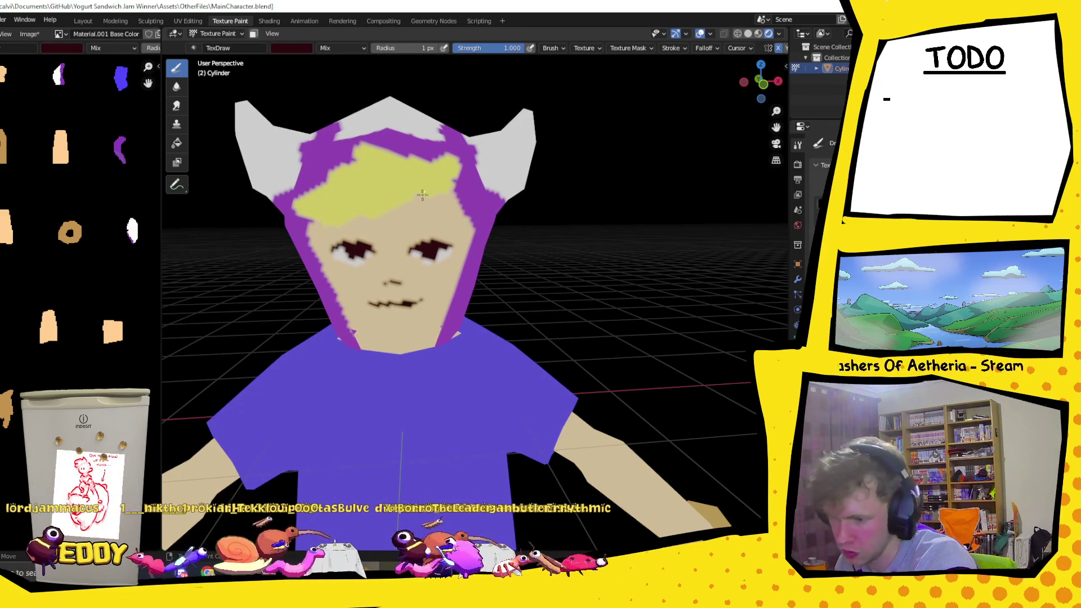
left_click_drag(404, 237, 461, 193)
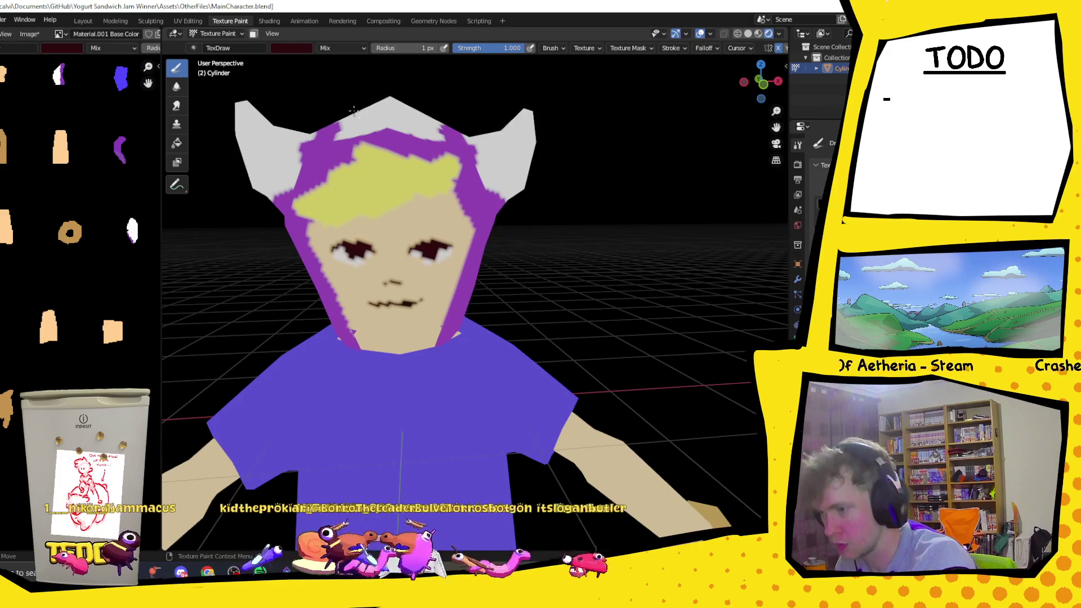
- Pick an orange-brown brush colour and paint a thin eyebrow above the eyes
left_click(291, 48)
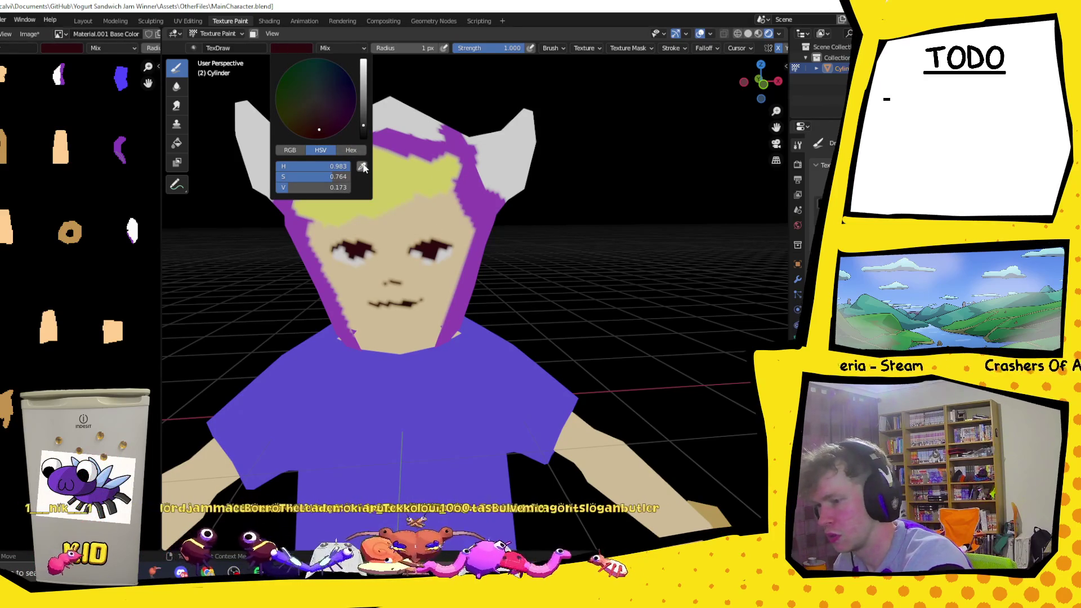
left_click_drag(365, 129, 363, 90)
left_click(301, 109)
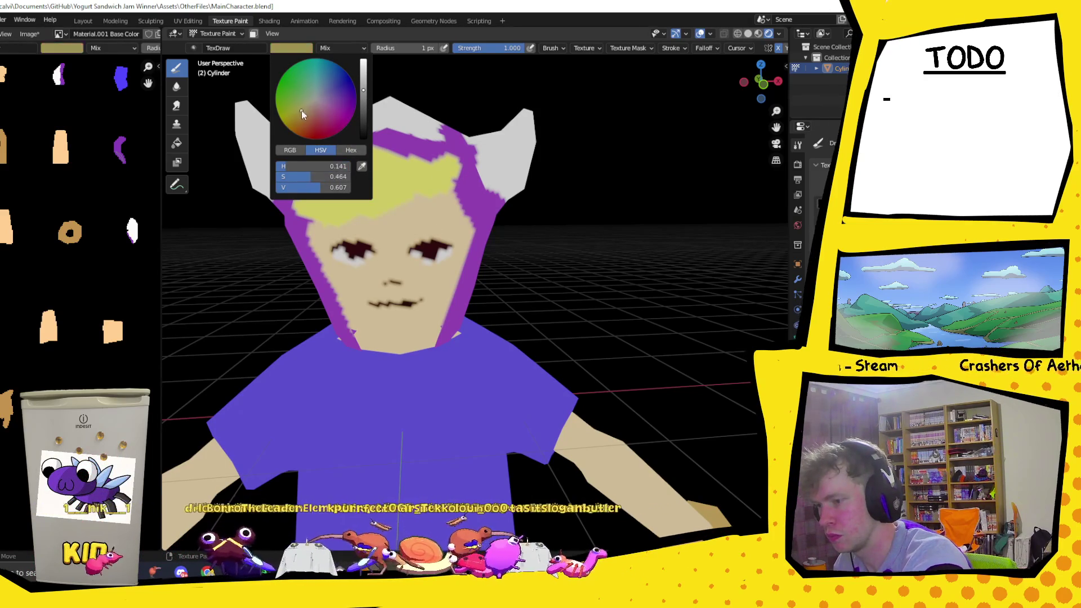
left_click(302, 110)
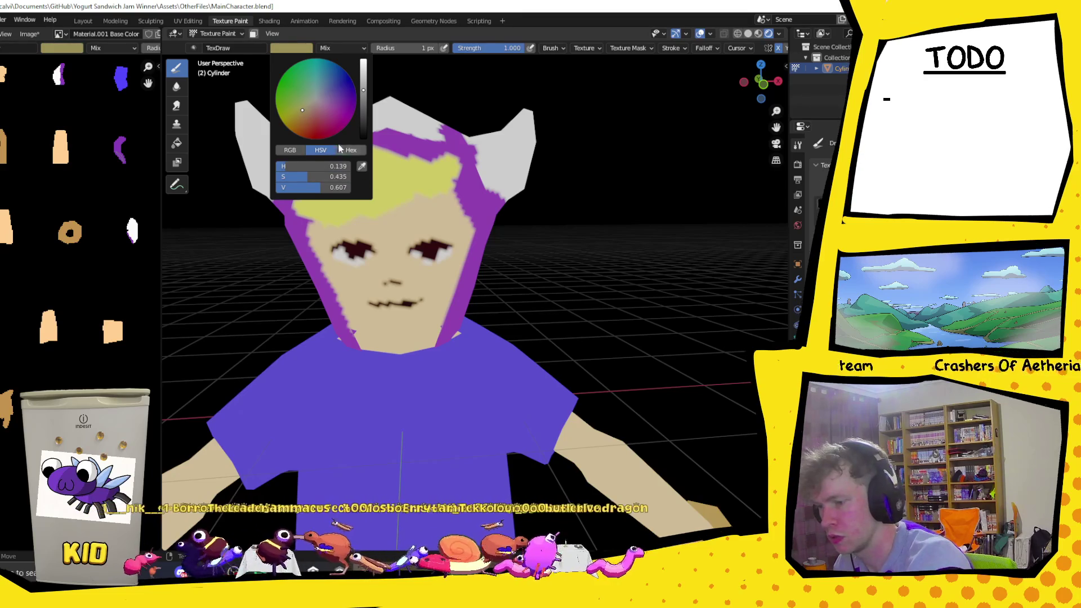
left_click(303, 118)
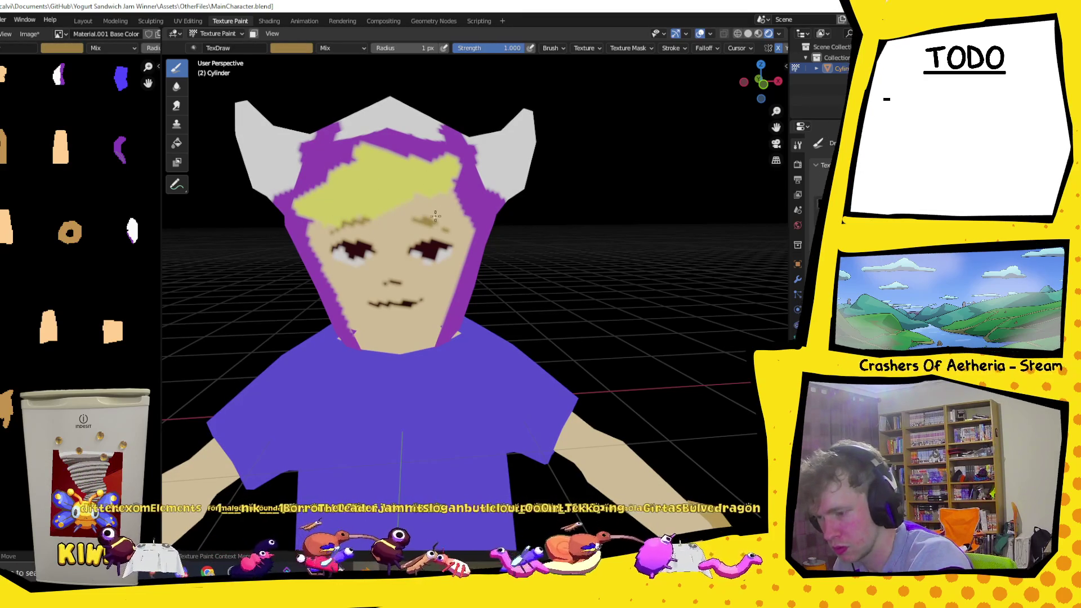
left_click_drag(414, 219, 449, 231)
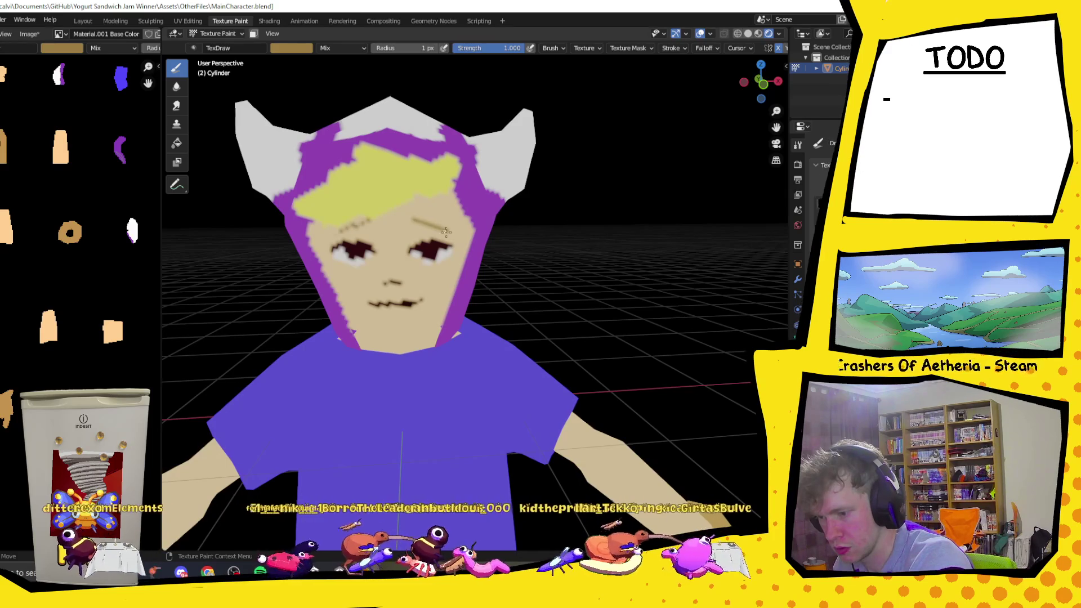
mouse_move(432, 156)
middle_mouse_down()
mouse_move(650, 246)
mouse_move(515, 236)
middle_mouse_up()
scroll(650, 246, "down", 3)
scroll(545, 244, "up", 2)
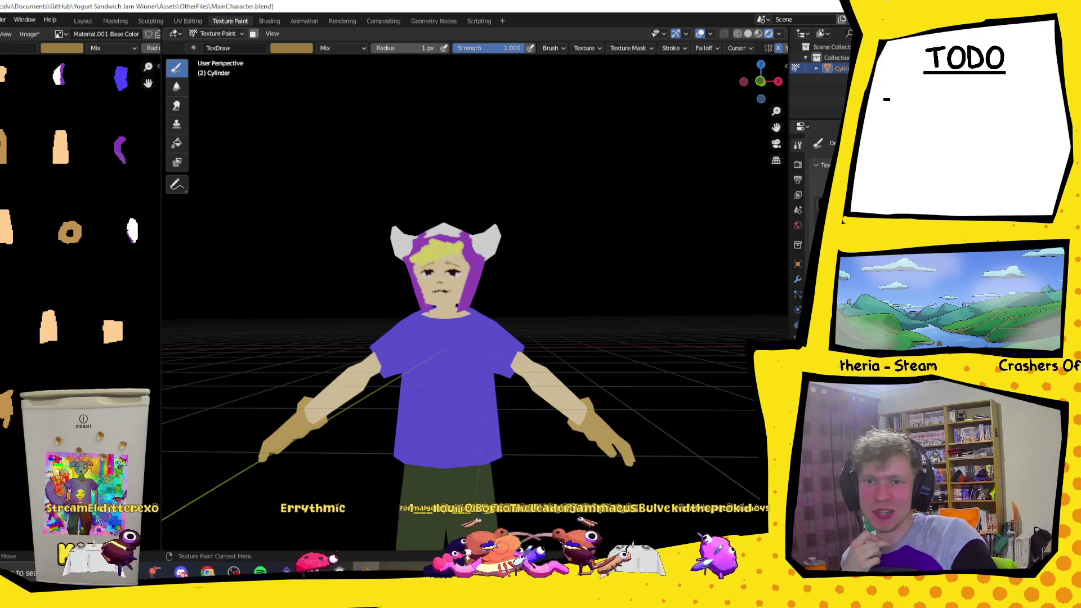
- Enter Edit Mode and recentre the view on the character from below
middle_click_drag(679, 165, 591, 253)
key("Tab")
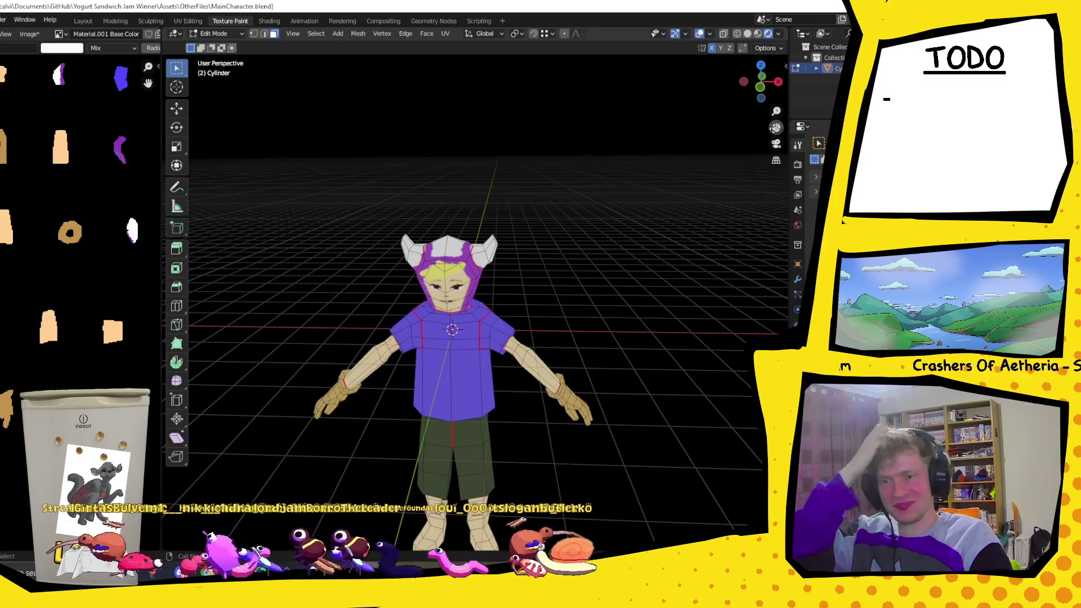
middle_click_drag(472, 296, 541, 279)
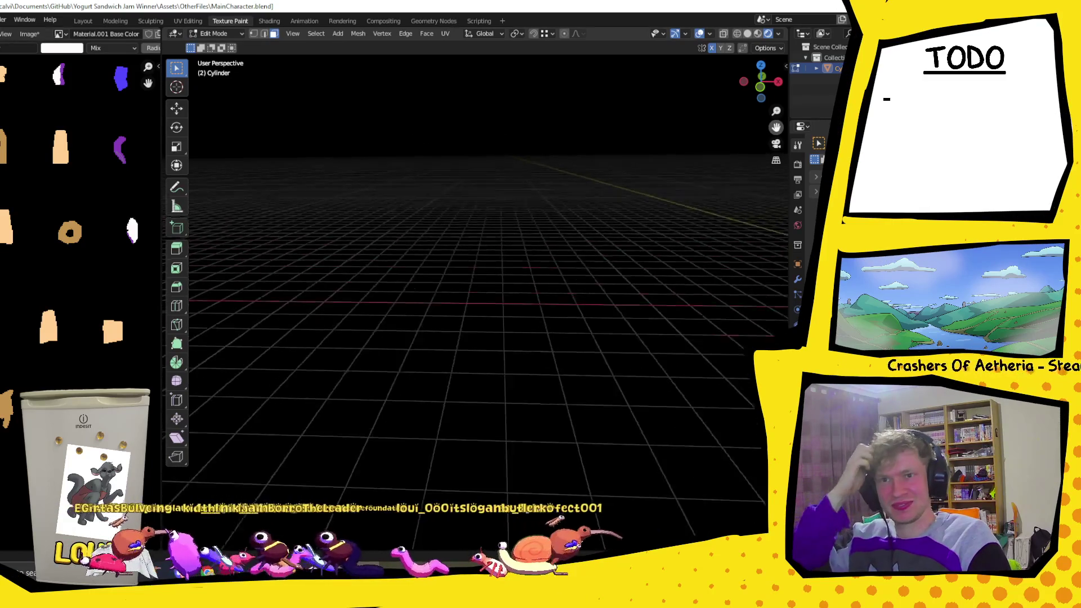
scroll(68, 254, "down", 3)
middle_click_drag(507, 295, 708, 194)
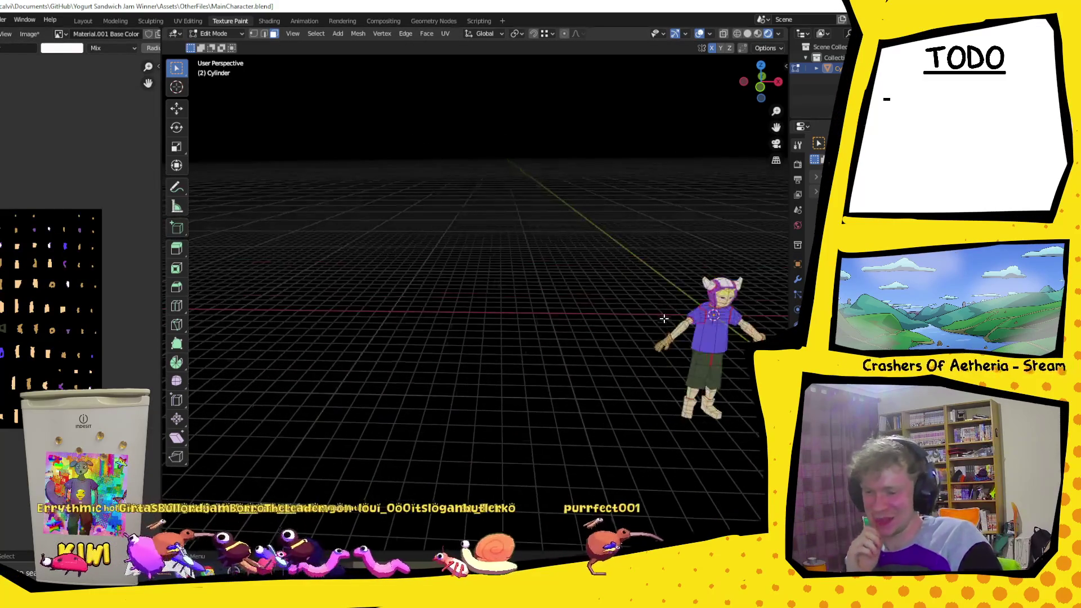
middle_click_drag(675, 296, 474, 296, "shift")
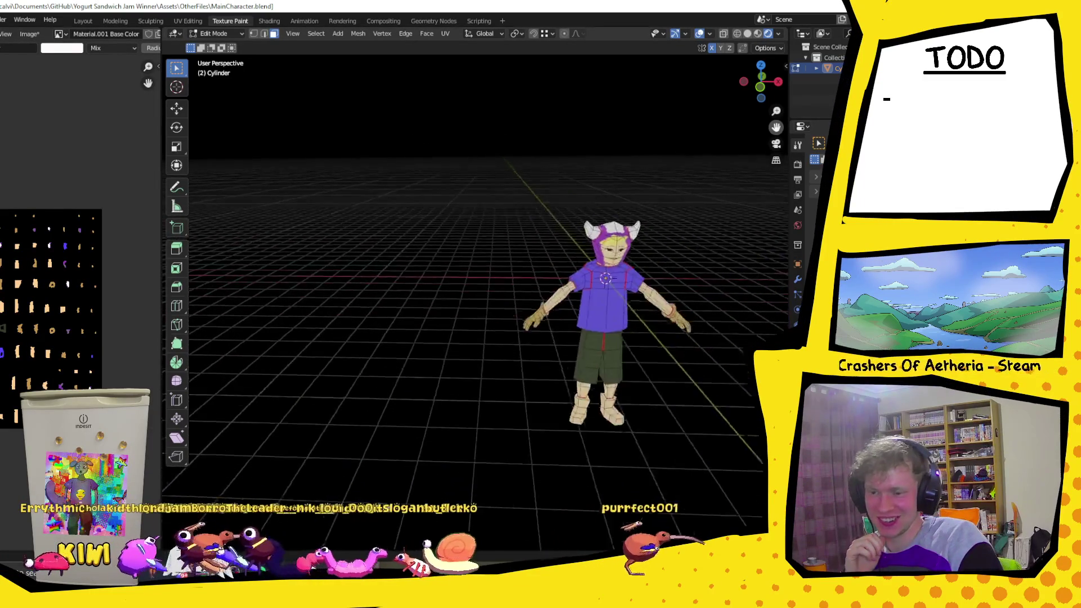
scroll(473, 271, "up", 3)
scroll(476, 467, "up", 2)
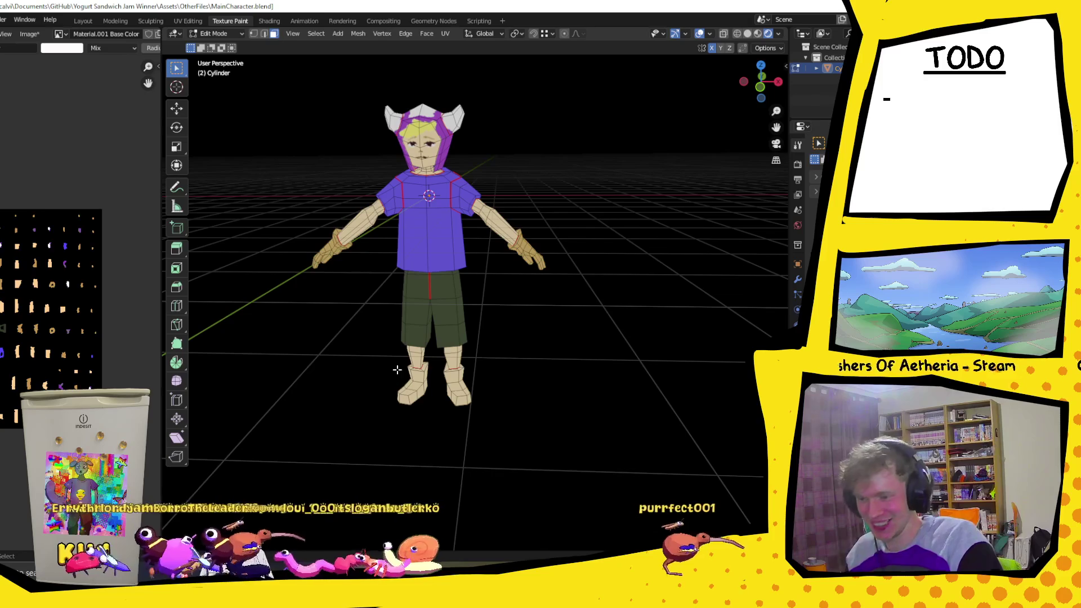
middle_click_drag(472, 446, 476, 401)
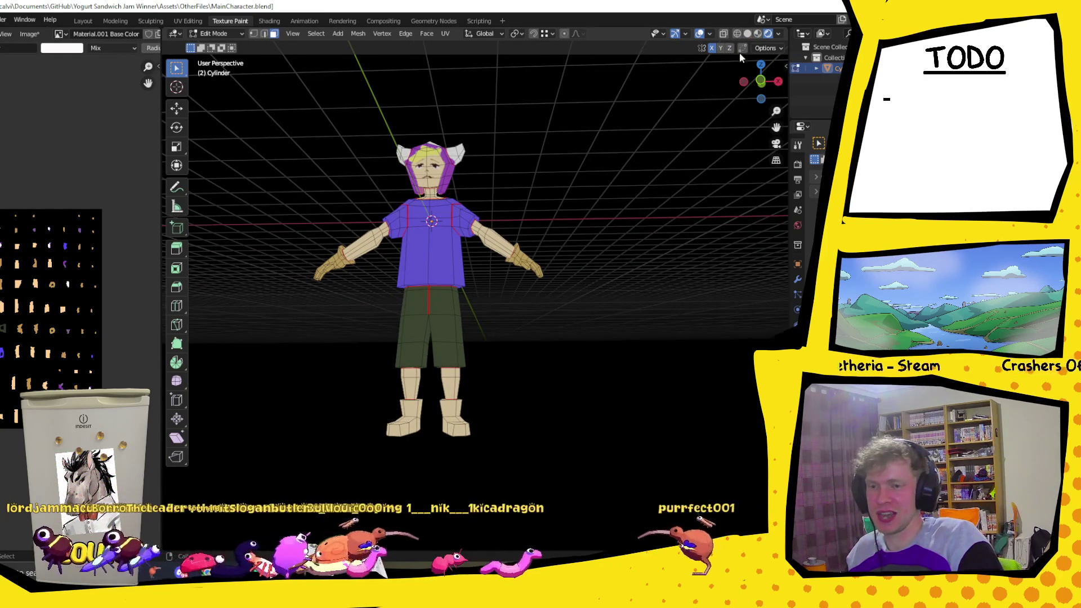
- Box-select both feet in Wireframe shading and return to Texture Paint mode
left_click(738, 34)
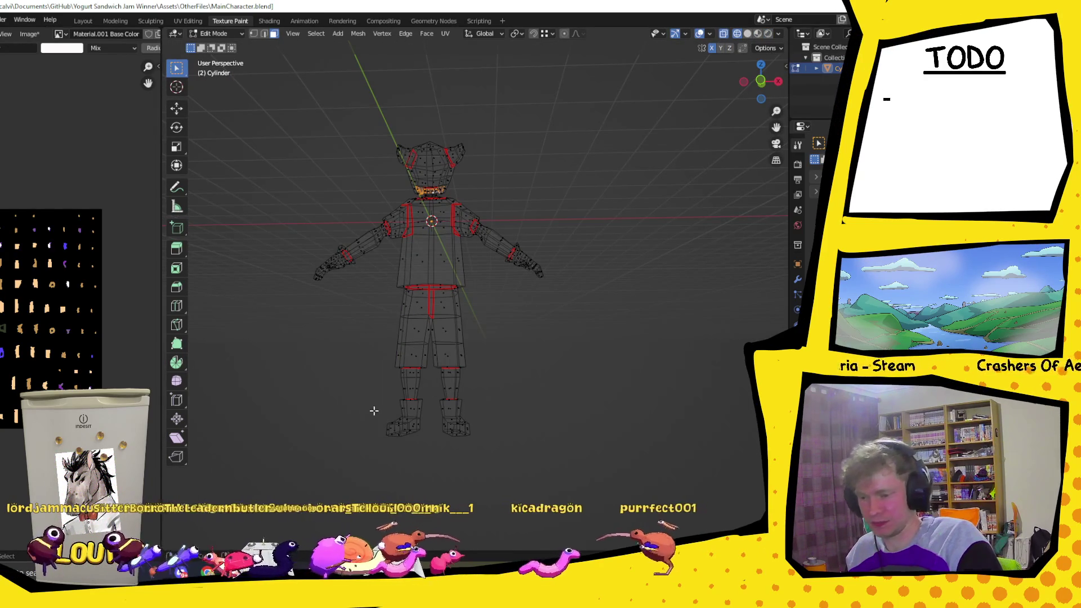
left_click_drag(371, 404, 498, 473)
mouse_move(482, 448)
middle_mouse_down()
mouse_move(468, 437)
mouse_move(453, 370)
middle_mouse_up()
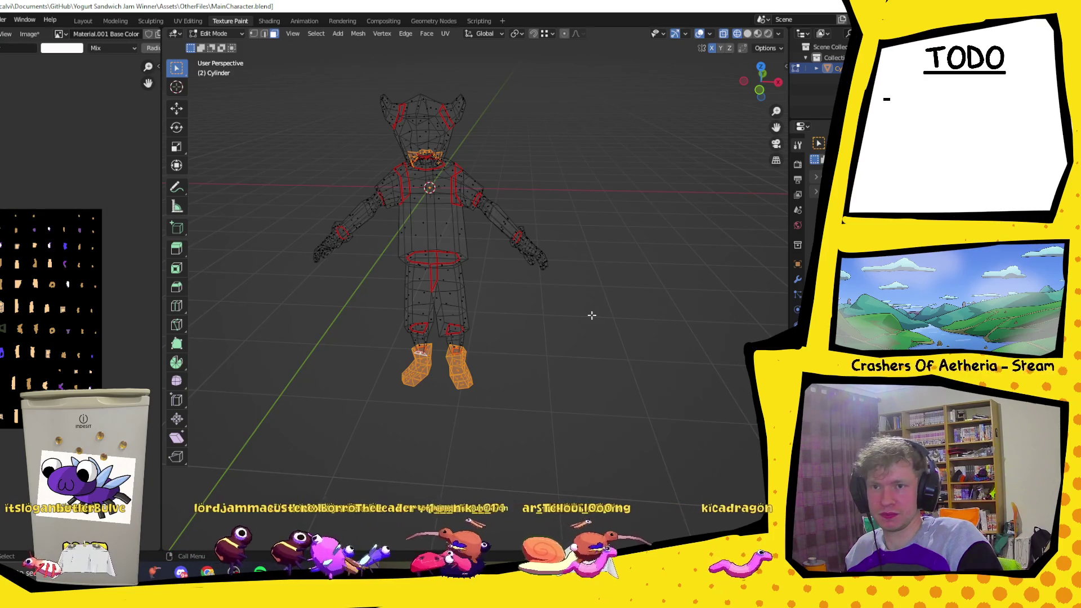
middle_click_drag(549, 326, 535, 321)
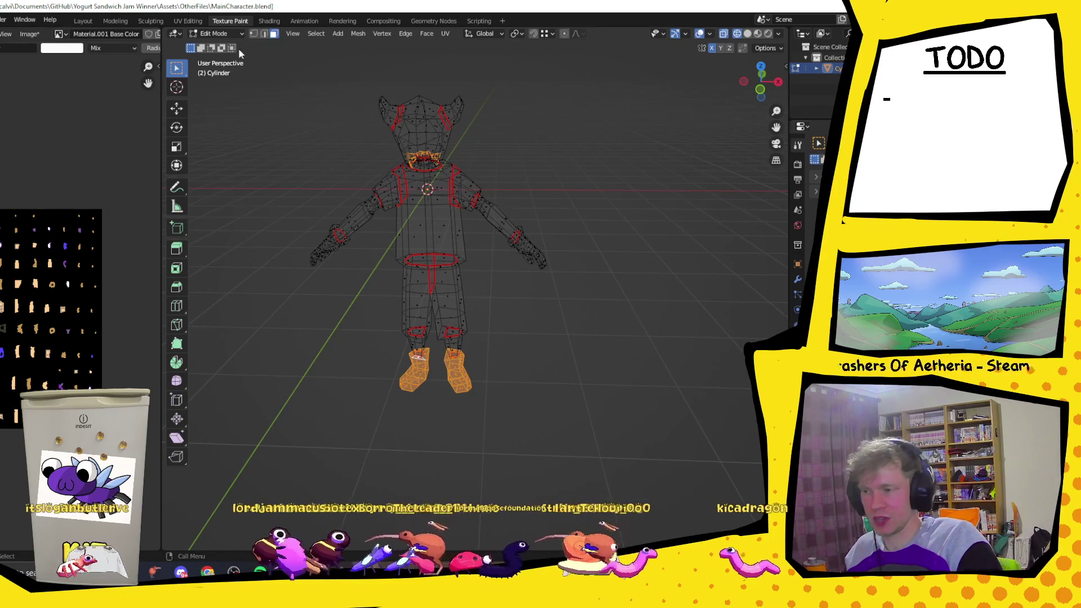
left_click(229, 31)
left_click(218, 107)
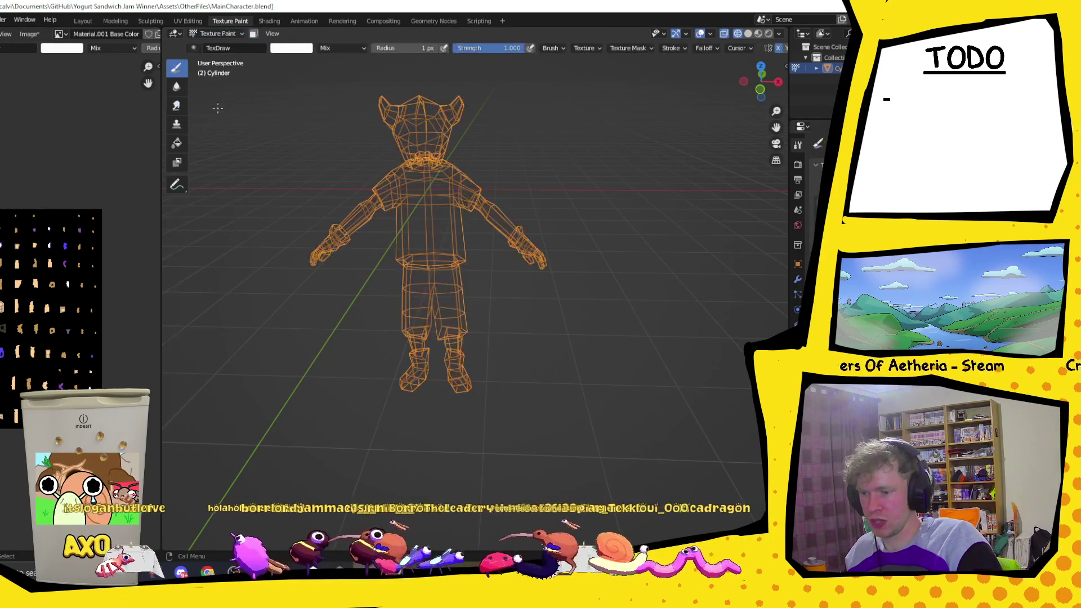
- Restore textured shading, mask paint to selected faces, and Fill the shoes purple
left_click(767, 35)
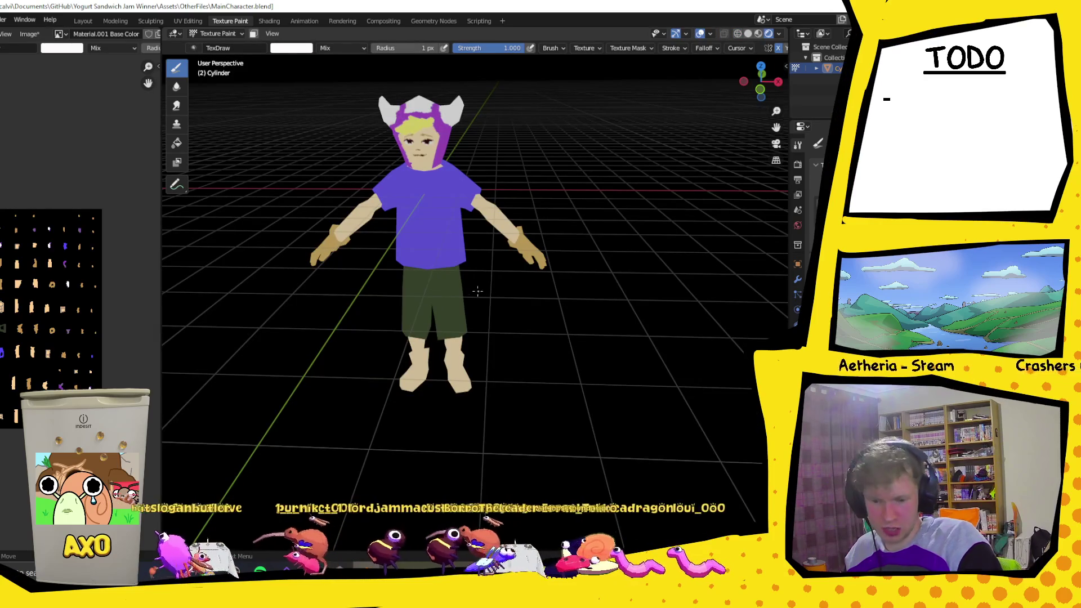
middle_click_drag(466, 309, 476, 285)
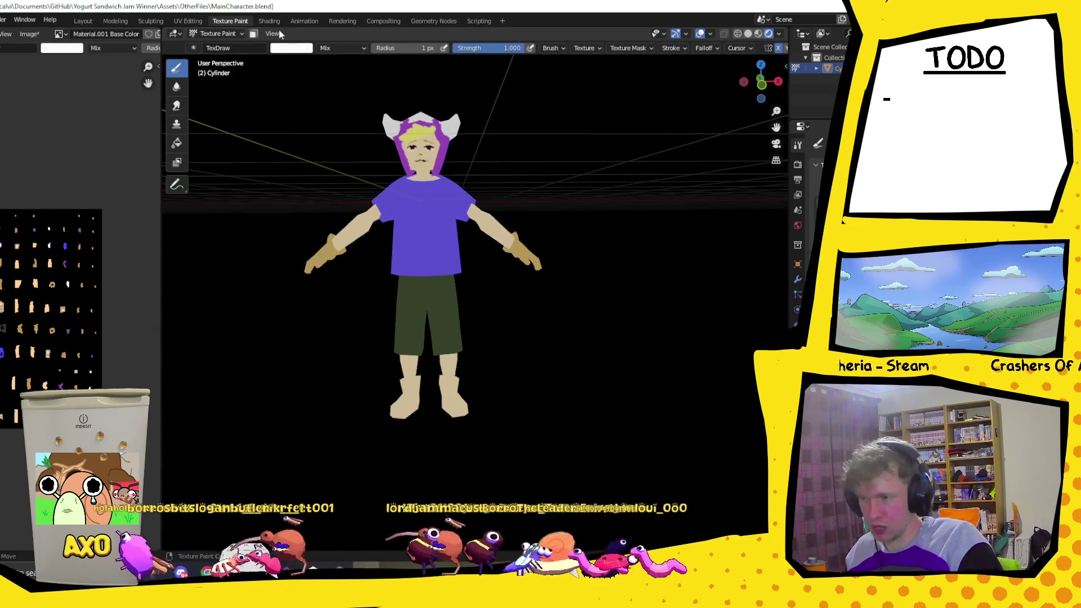
left_click(254, 36)
middle_click_drag(439, 406, 464, 440)
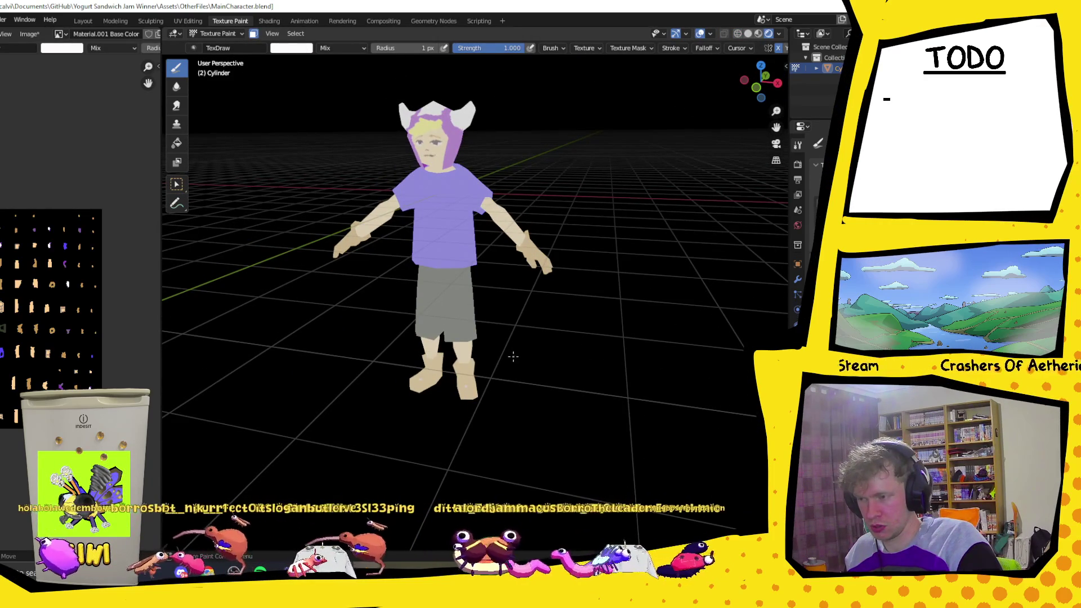
left_click(177, 145)
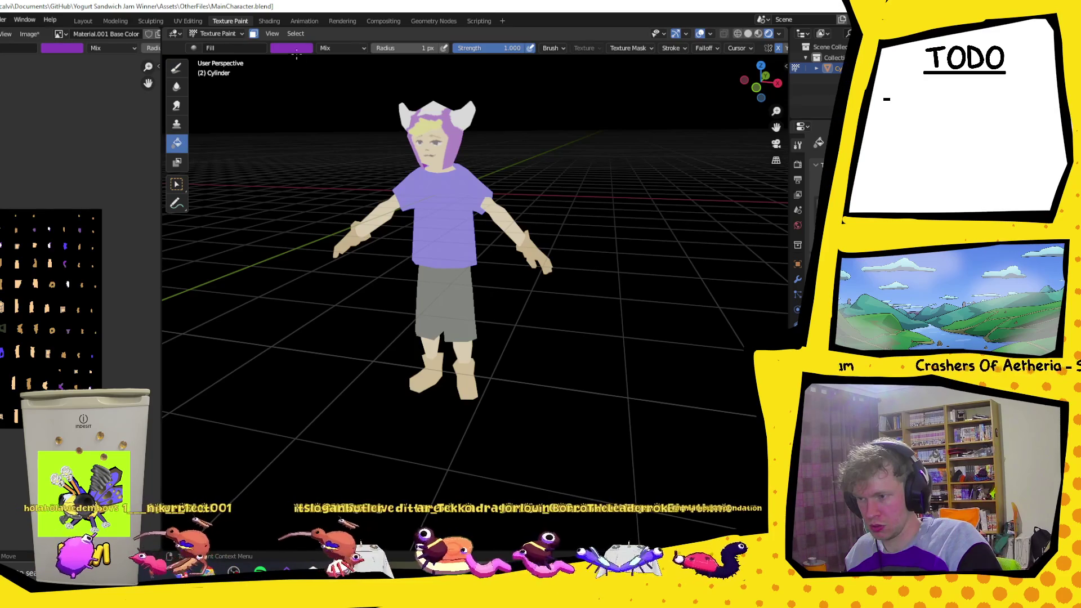
left_click(465, 388)
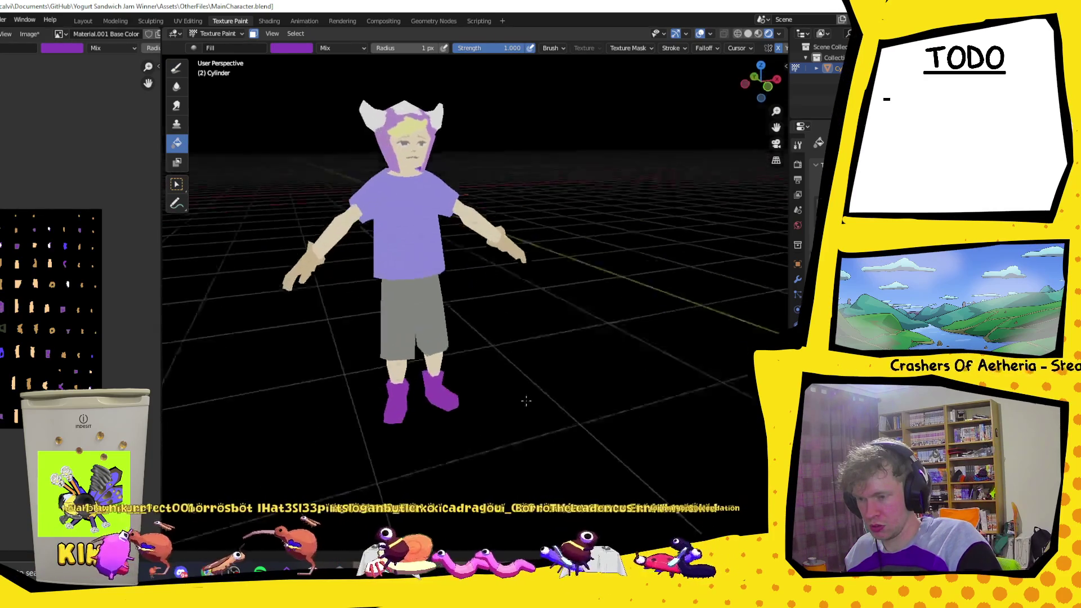
scroll(467, 426, "up", 3)
scroll(466, 427, "up", 2)
mouse_move(466, 427)
middle_mouse_down()
mouse_move(453, 467)
mouse_move(229, 39)
middle_mouse_up()
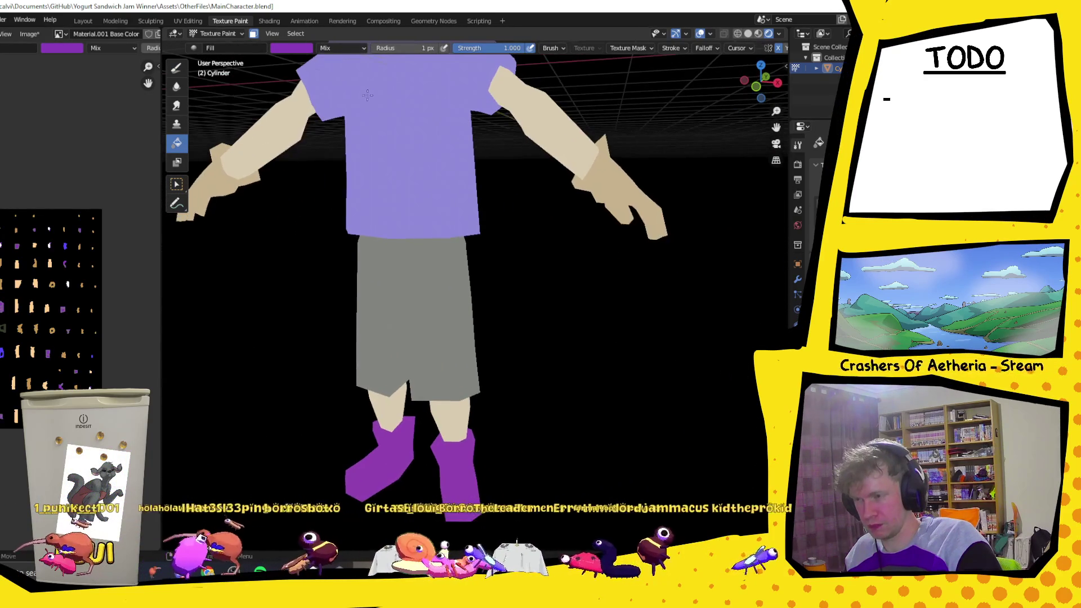
- Make white the paint colour and disable the face selection mask
left_click(295, 48)
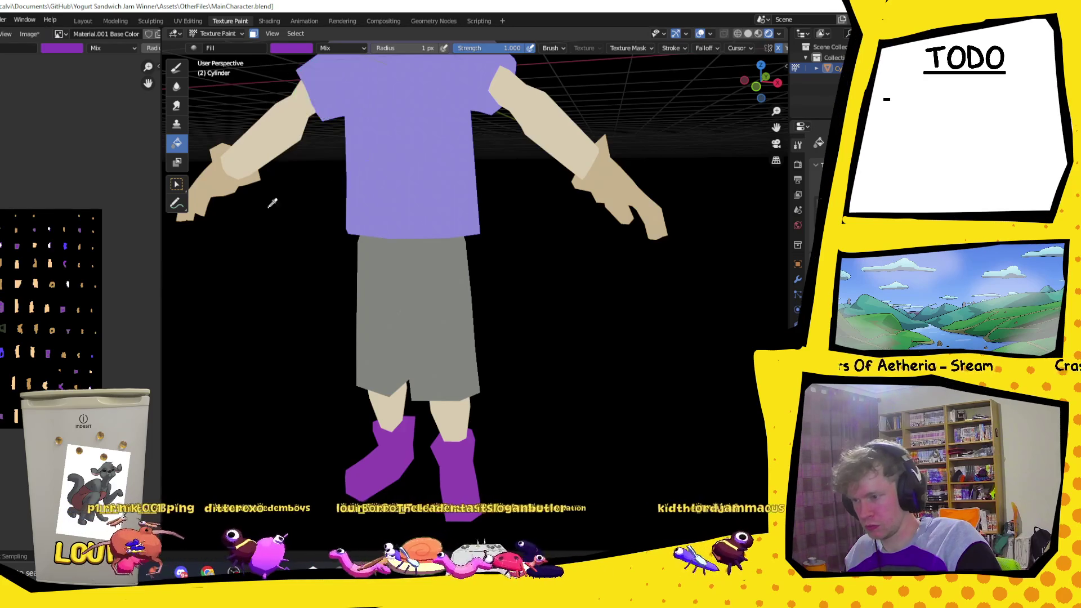
key("x")
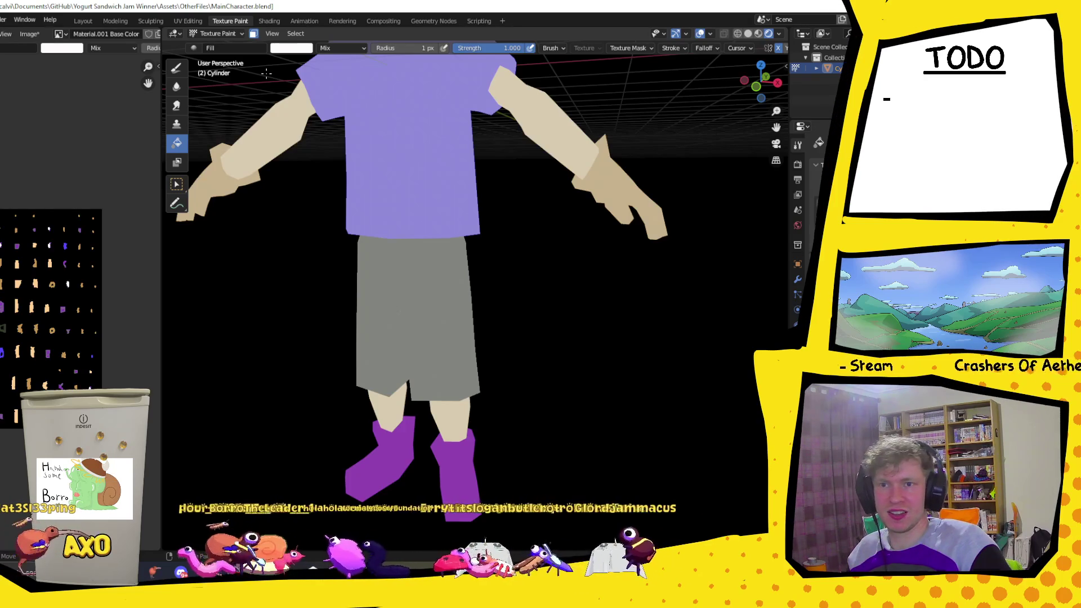
left_click(253, 36)
scroll(469, 265, "down", 8)
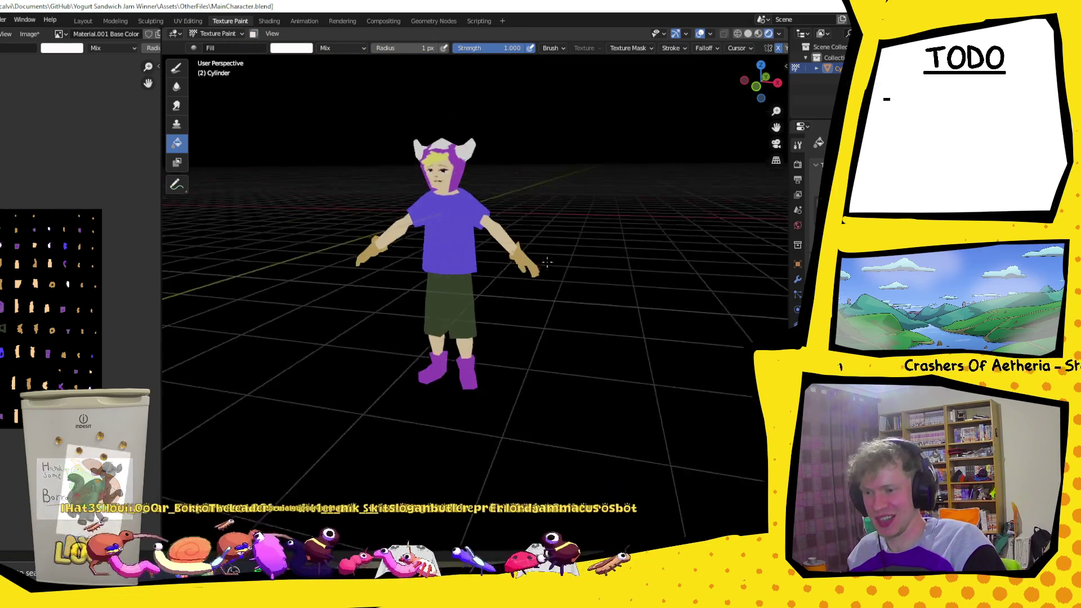
- Bring the purple boots into view and show them in Solid shading
middle_click_drag(469, 265, 506, 405)
scroll(513, 419, "up", 3)
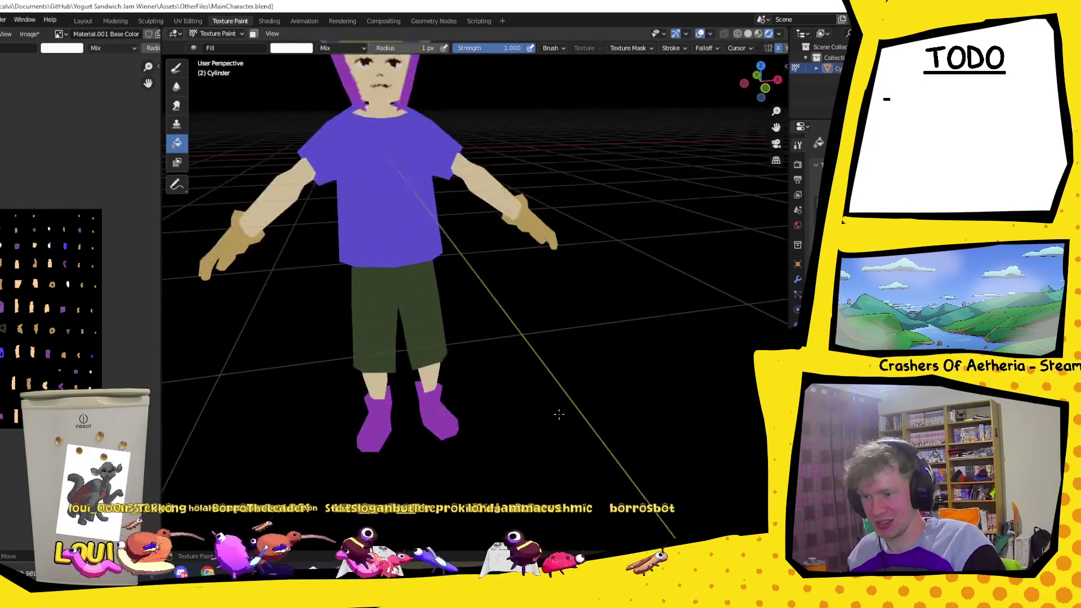
scroll(512, 420, "up", 3)
scroll(512, 419, "up", 3)
scroll(513, 419, "up", 2)
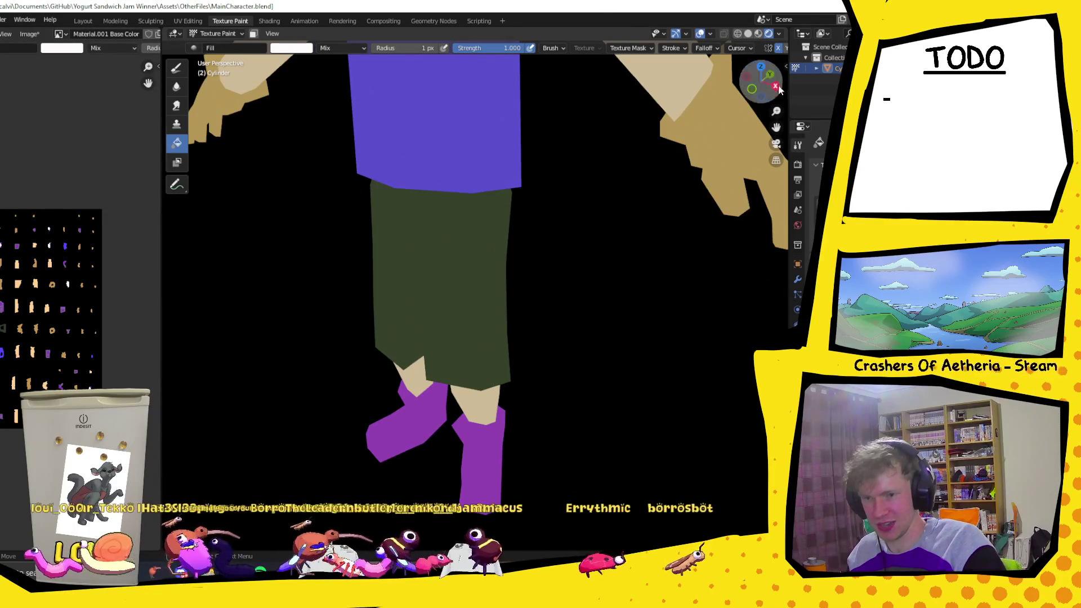
left_click_drag(776, 127, 698, 484)
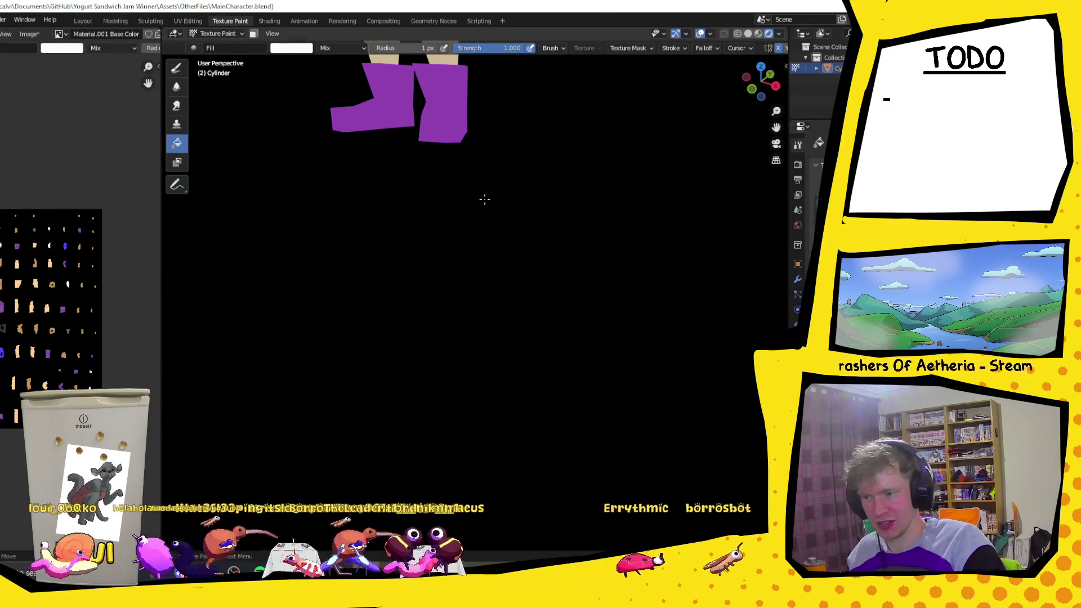
left_click_drag(457, 144, 510, 120)
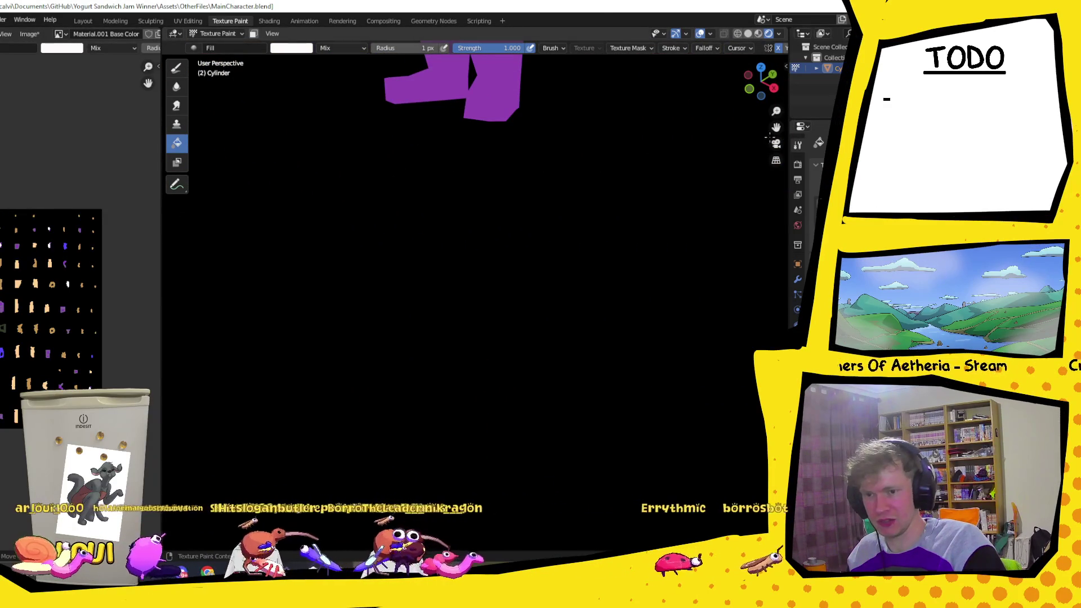
left_click_drag(776, 127, 632, 418)
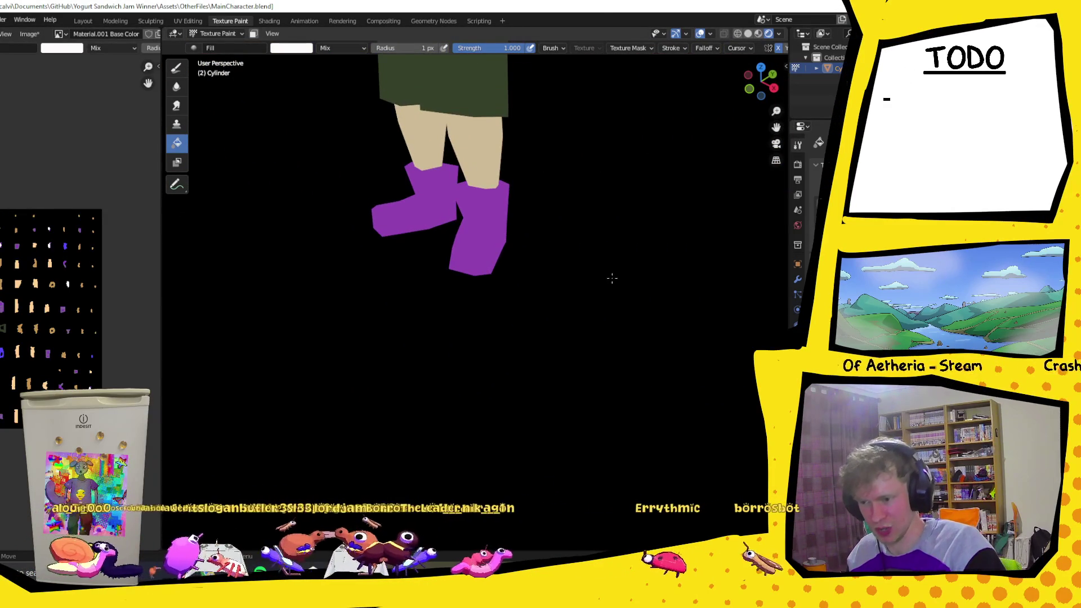
middle_click_drag(610, 279, 644, 270, "shift")
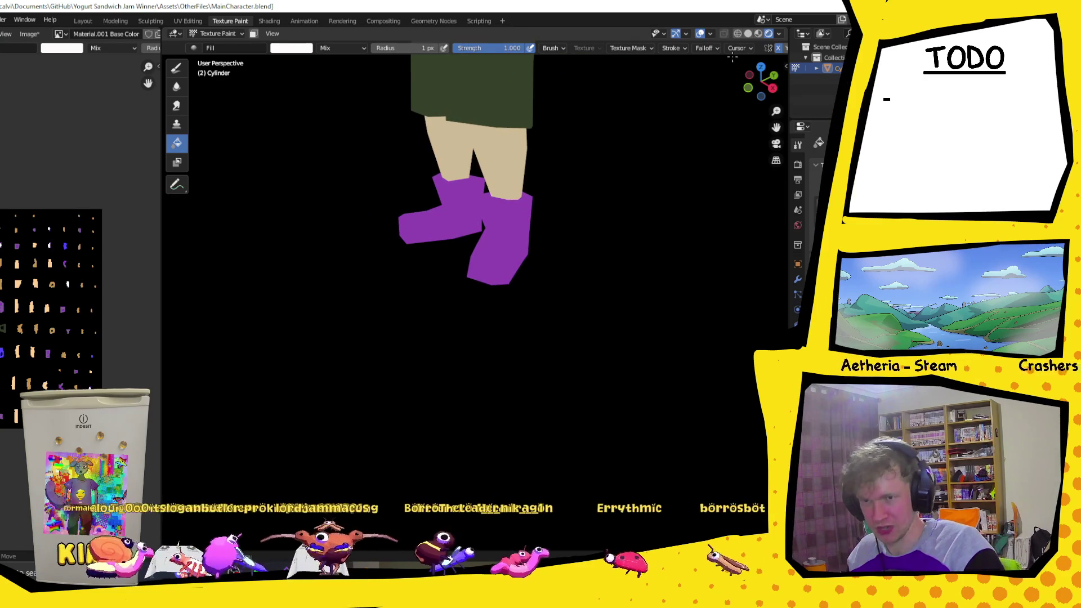
left_click(747, 34)
middle_click_drag(506, 195, 538, 186)
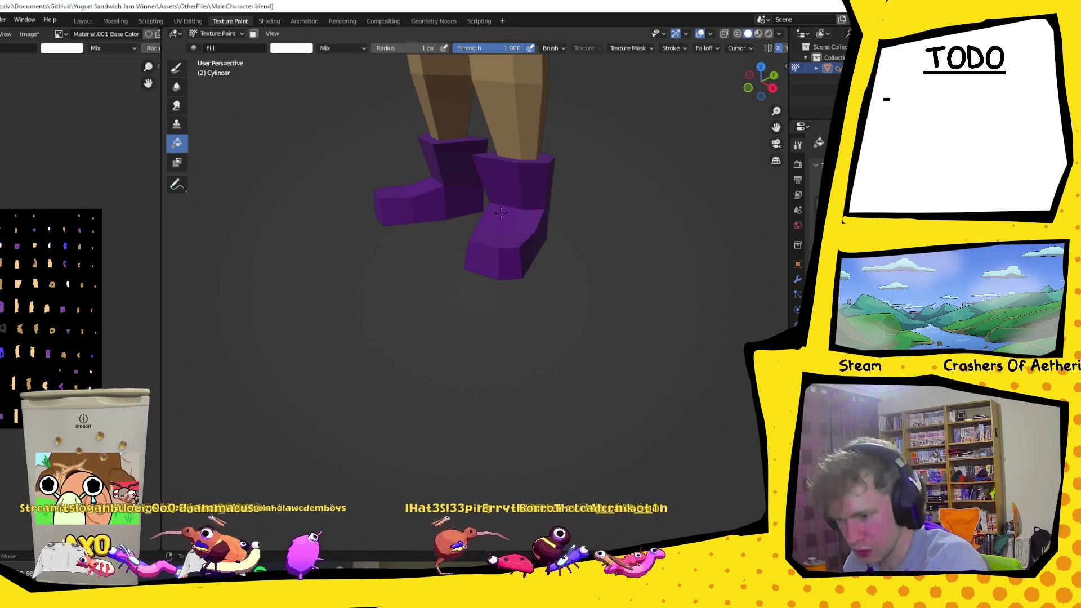
- Undo the accidental fill and paint white toe caps and front stripes on the right boot
left_click(488, 219)
key("ctrl+z")
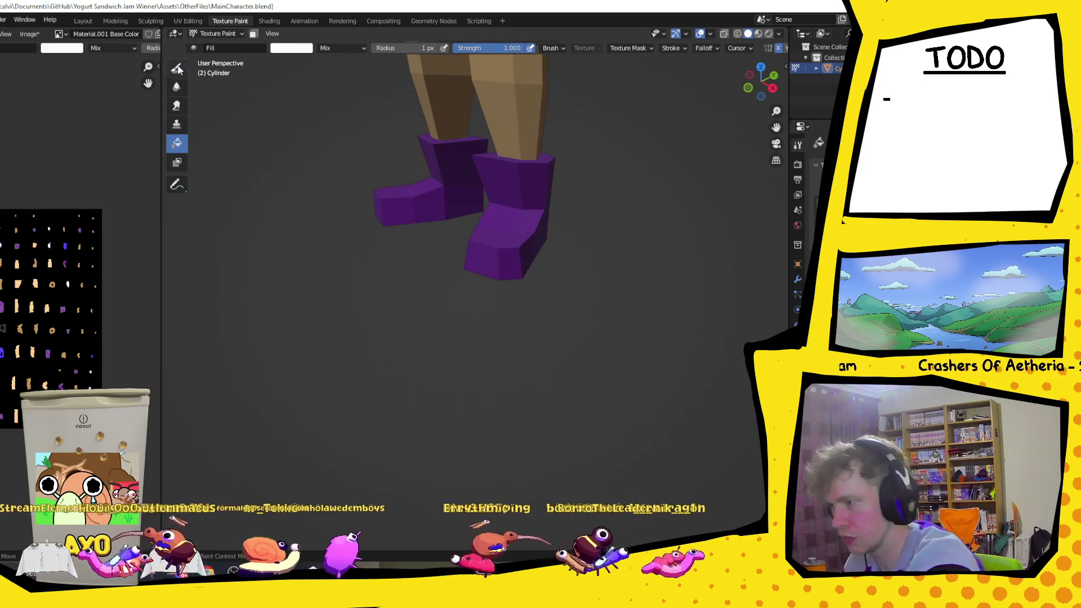
left_click(177, 67)
mouse_move(496, 218)
left_mouse_down()
mouse_move(491, 229)
mouse_move(500, 218)
left_mouse_up()
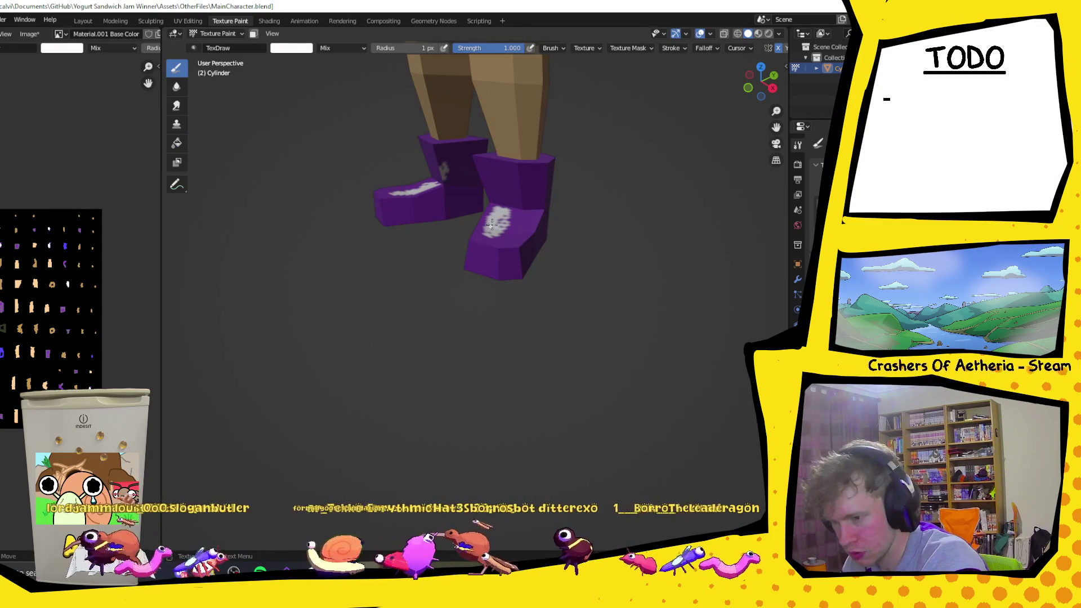
mouse_move(500, 218)
left_mouse_down()
mouse_move(489, 159)
mouse_move(526, 196)
mouse_move(511, 233)
left_mouse_up()
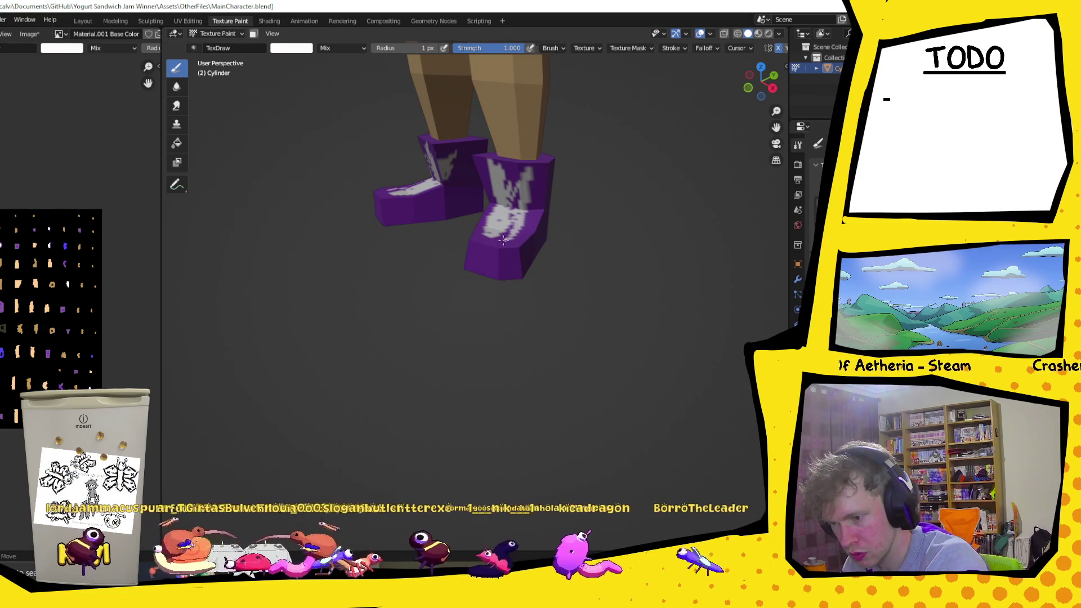
left_click_drag(515, 216, 505, 225)
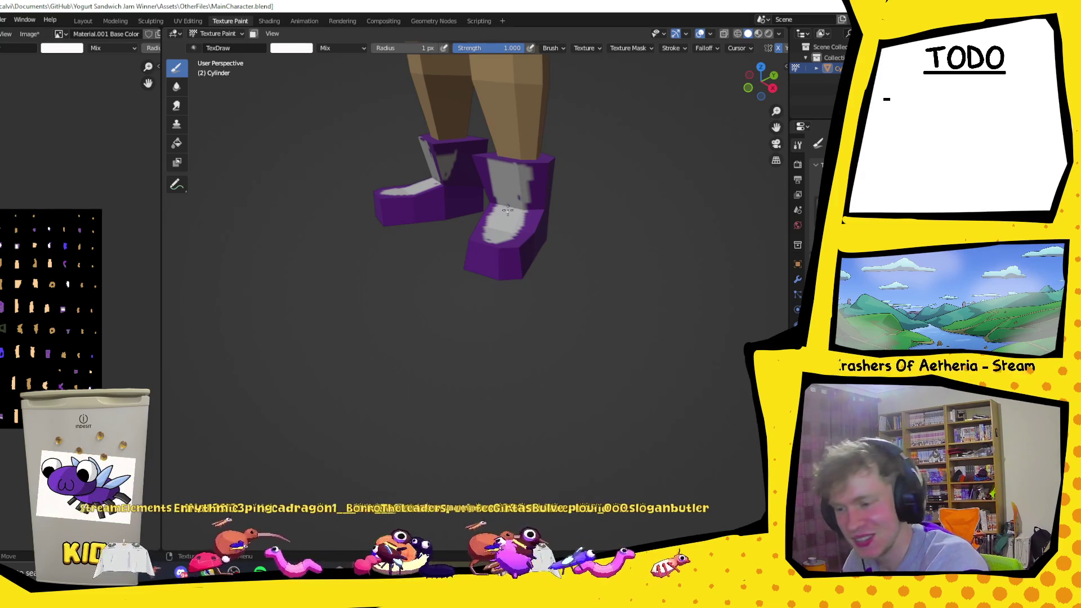
left_click_drag(513, 198, 503, 222)
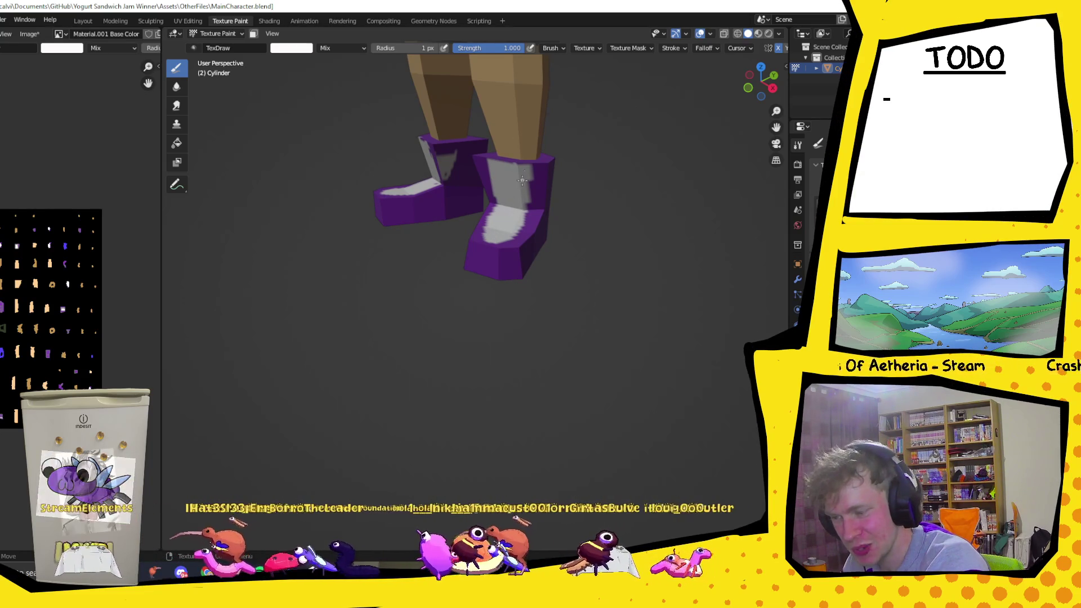
- Play the animation, view both boots, set purple as the colour and touch up the left boot
key("space")
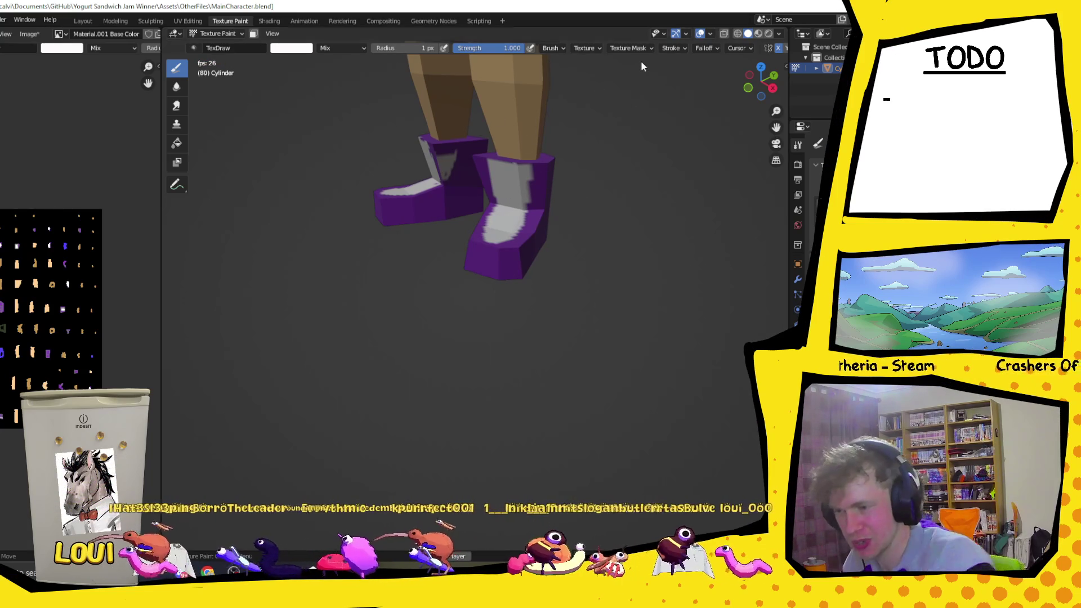
middle_click_drag(628, 99, 513, 177)
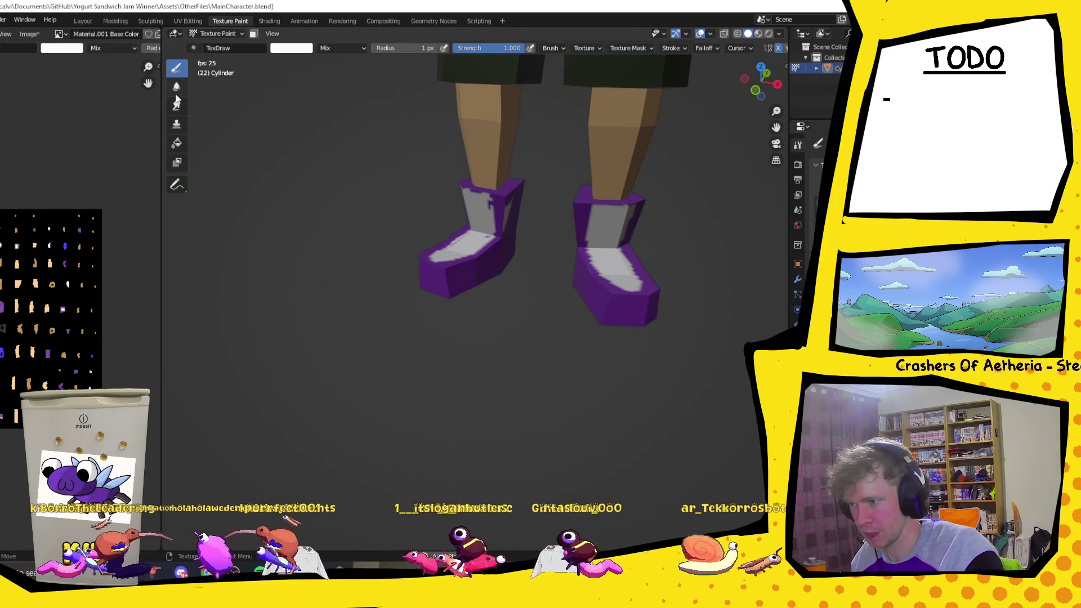
left_click(293, 50)
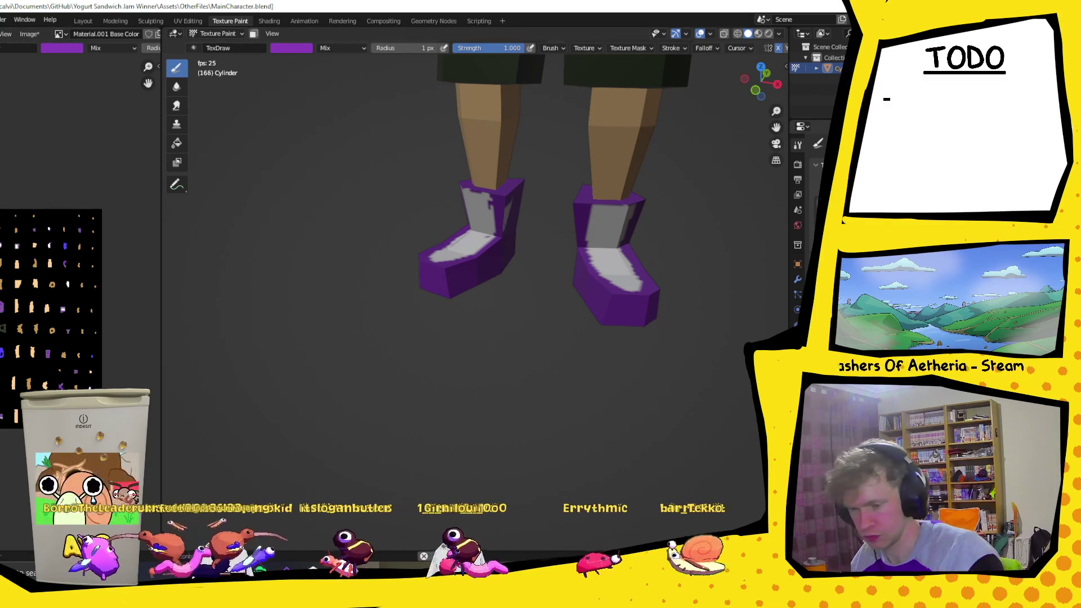
left_click_drag(505, 223, 507, 207)
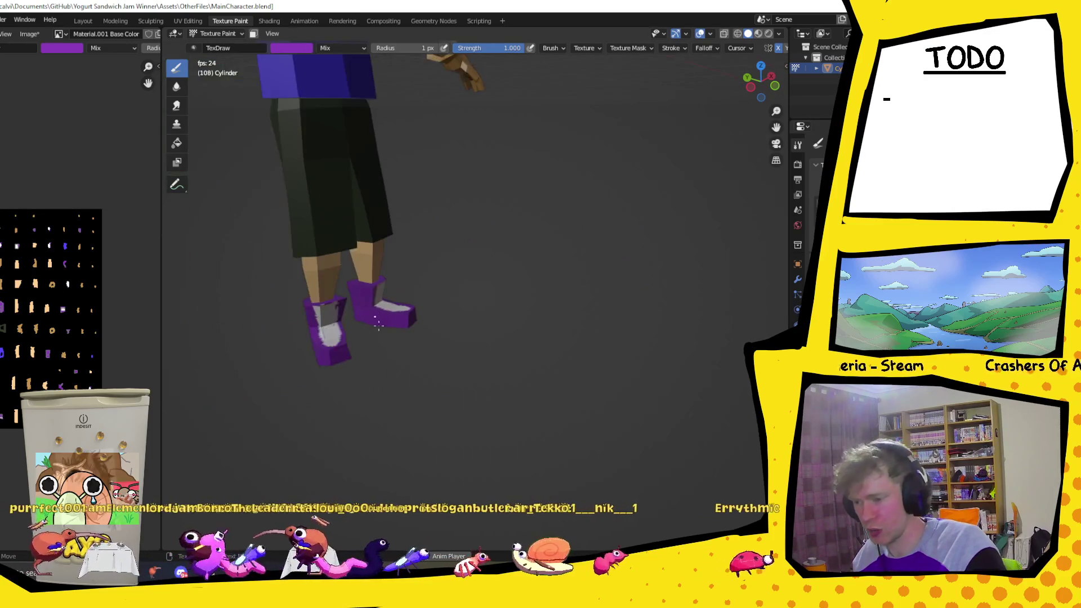
scroll(372, 312, "up", 3)
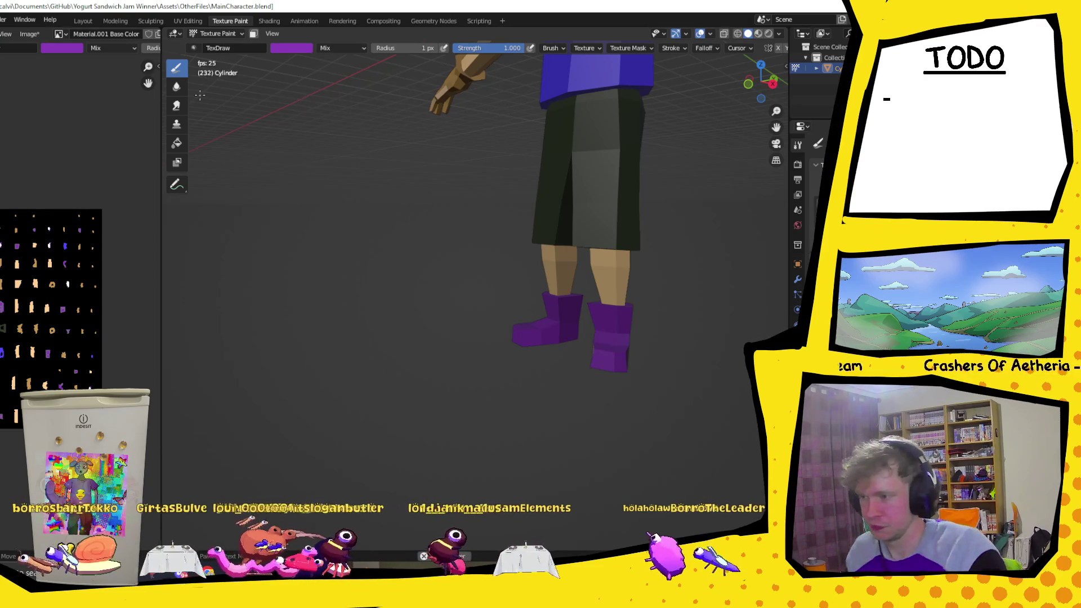
- Fill the boots plain white, undoing the accidental whole-model fill
left_click(217, 33)
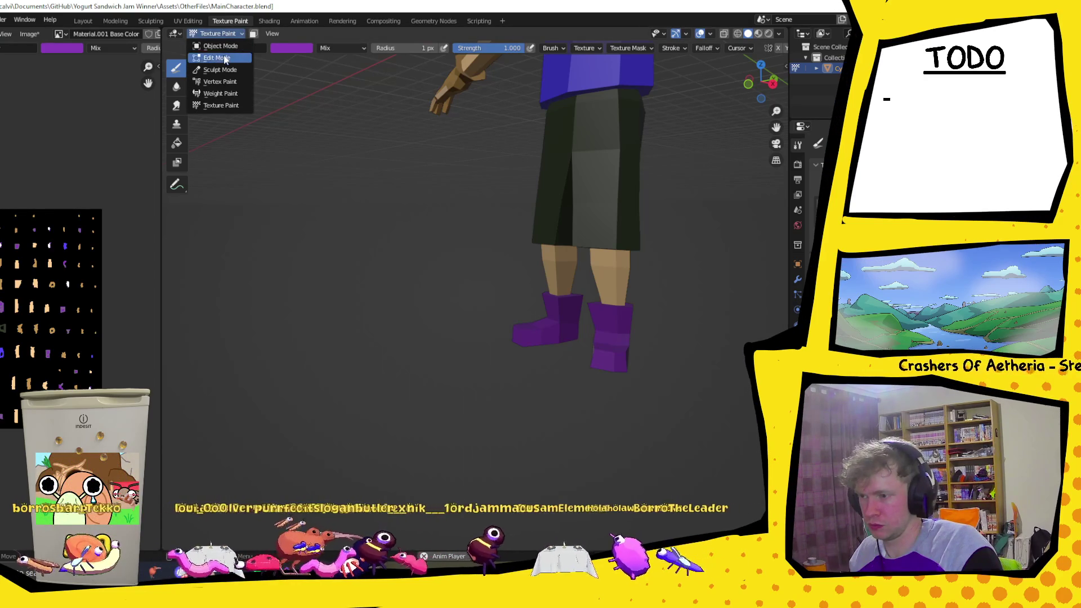
left_click(218, 33)
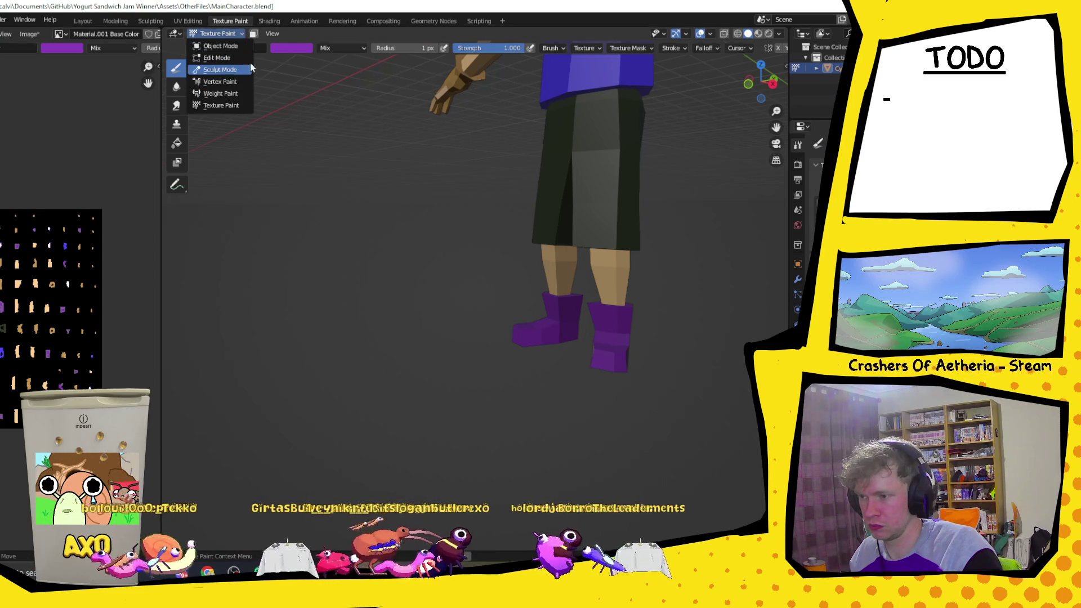
left_click(185, 149)
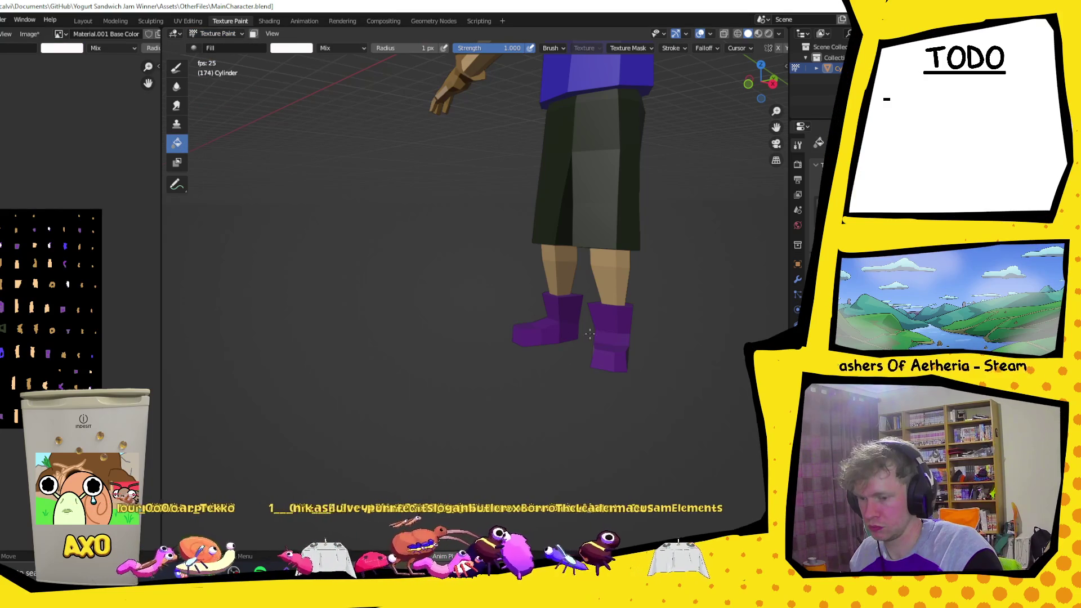
left_click(582, 186)
key("ctrl+z")
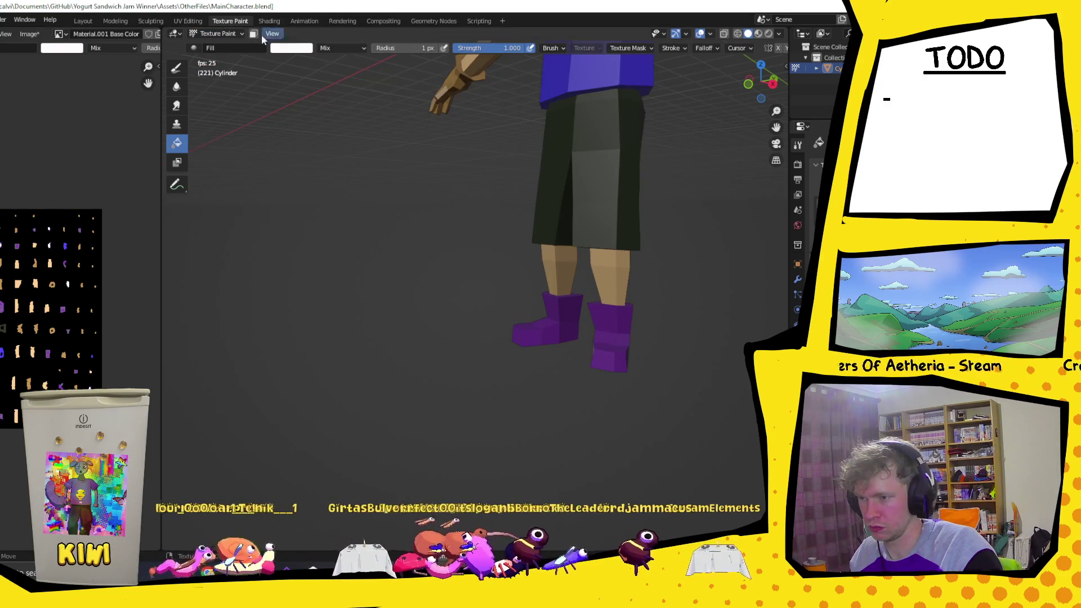
left_click(615, 341)
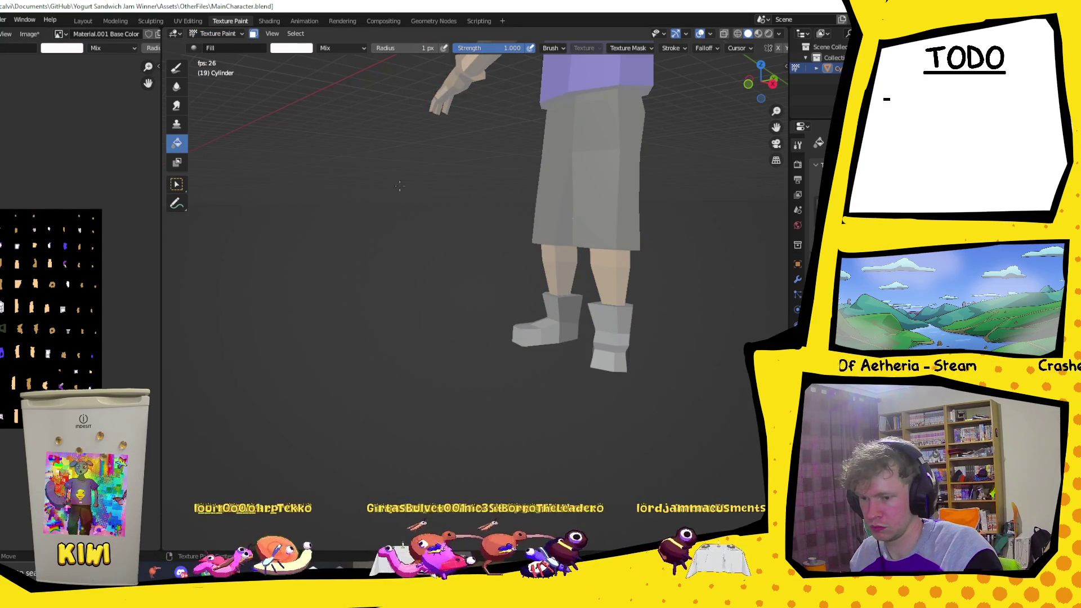
- Stay in Texture Paint and pick the freehand Draw brush with purple
left_click(220, 34)
left_click(229, 105)
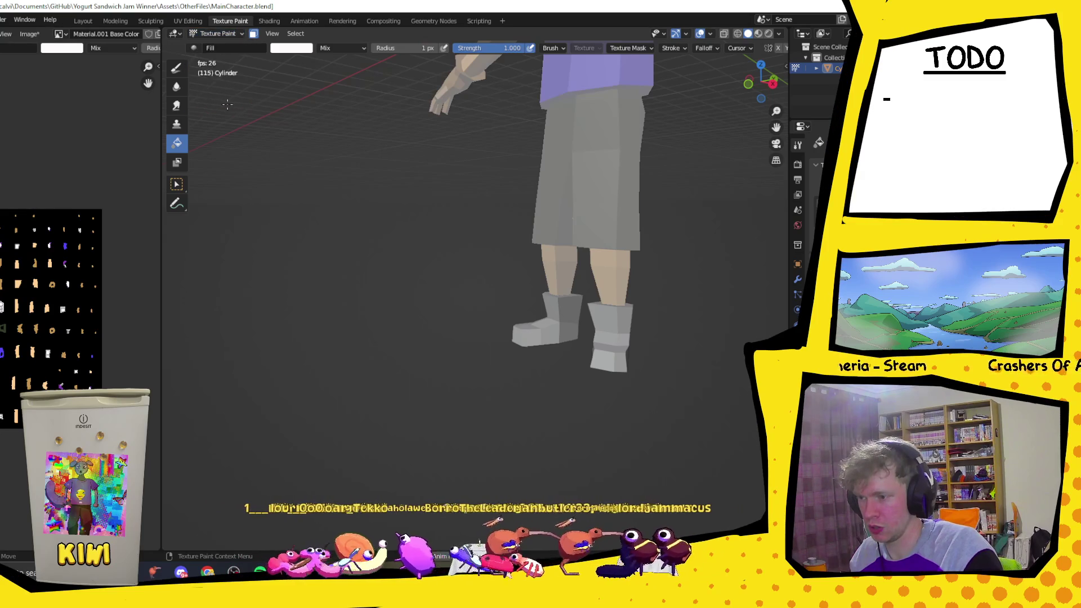
left_click(177, 67)
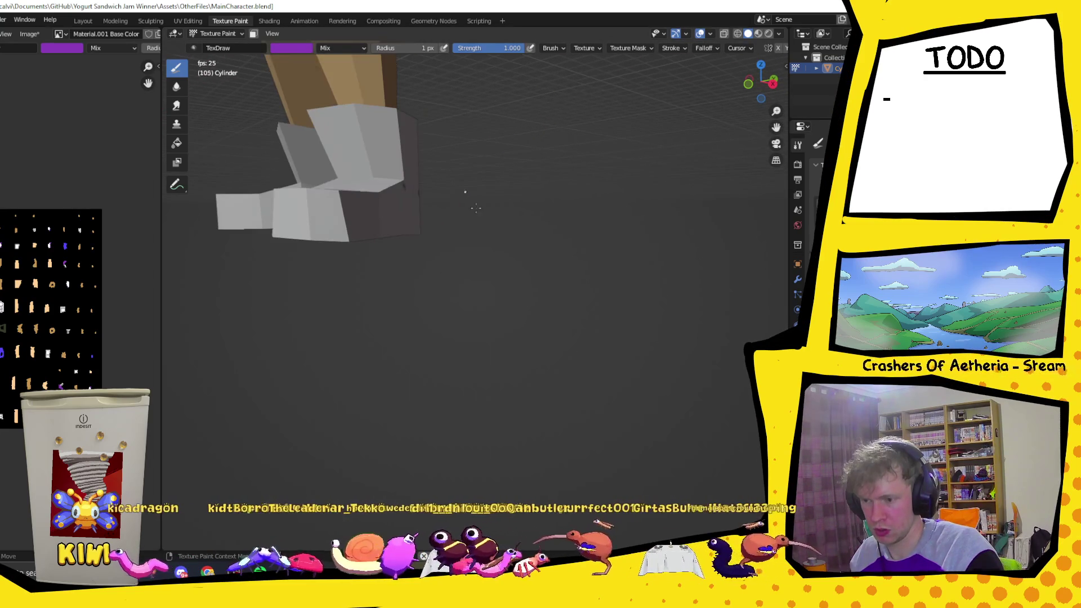
- Paint a purple band along the sole of the first boot from the side
middle_click_drag(447, 271, 701, 122)
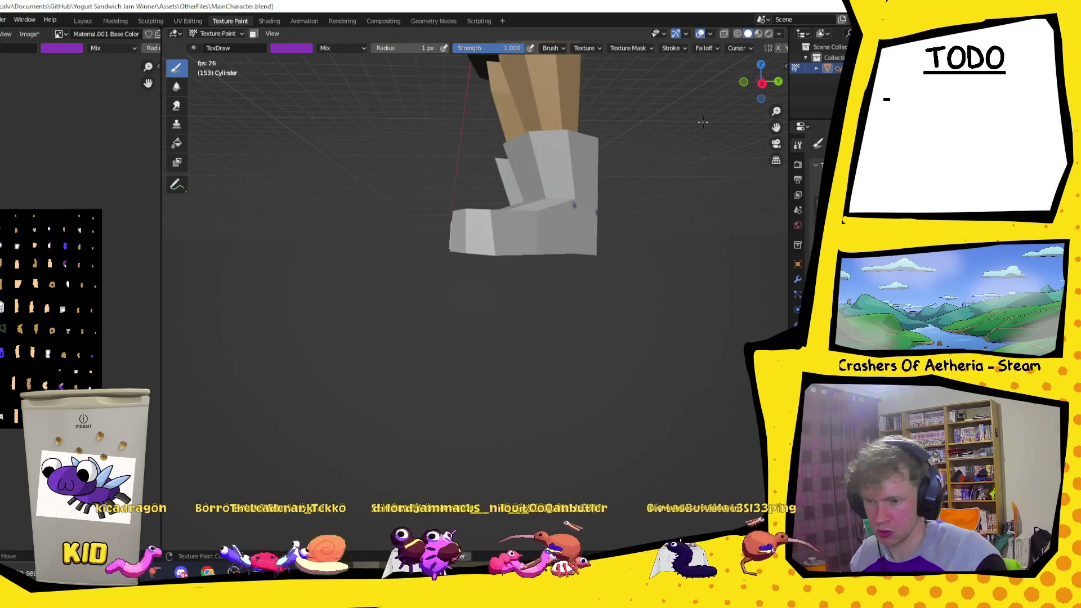
left_click_drag(485, 251, 599, 250)
left_click_drag(499, 254, 531, 253)
left_click_drag(602, 251, 494, 255)
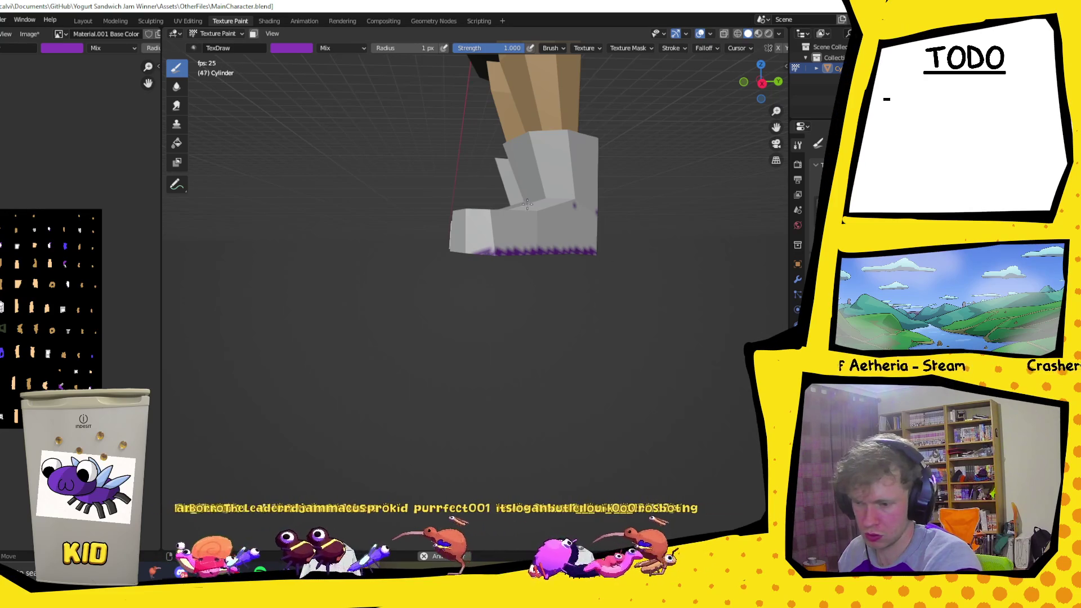
mouse_move(575, 254)
left_mouse_down()
mouse_move(472, 245)
mouse_move(596, 251)
left_mouse_up()
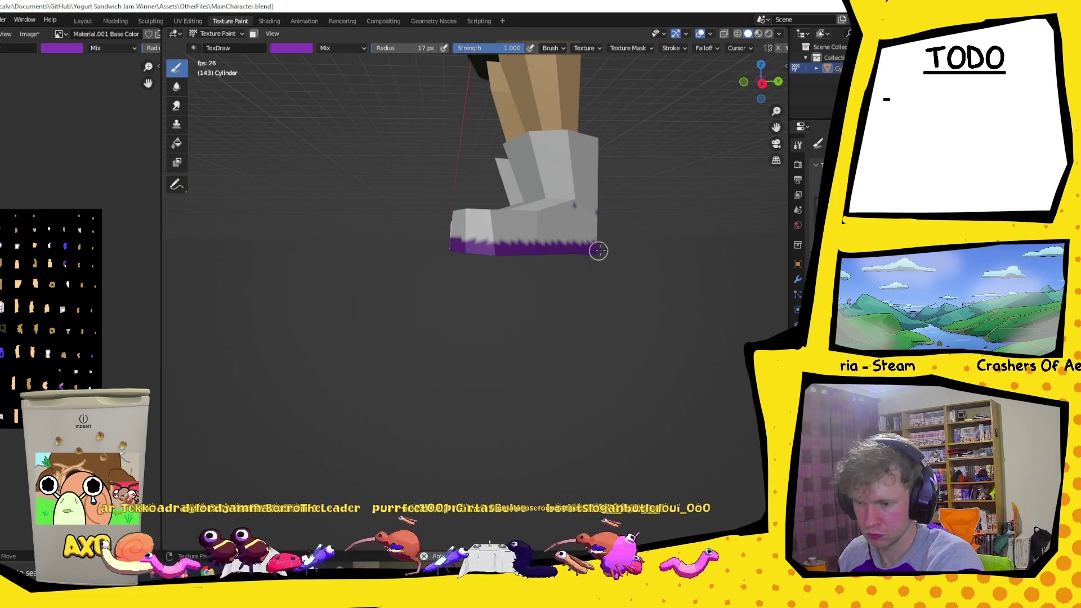
mouse_move(610, 212)
middle_mouse_down()
mouse_move(571, 212)
mouse_move(676, 203)
middle_mouse_up()
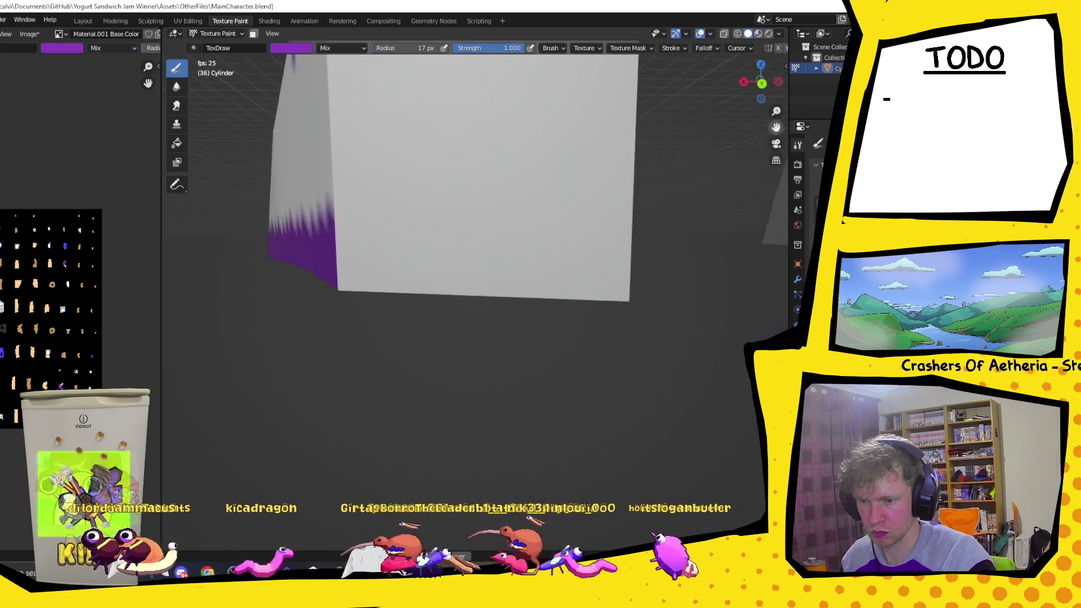
- Try purple bands on both boot bottoms, undo them, and enable mirrored painting
left_click_drag(499, 291, 424, 297)
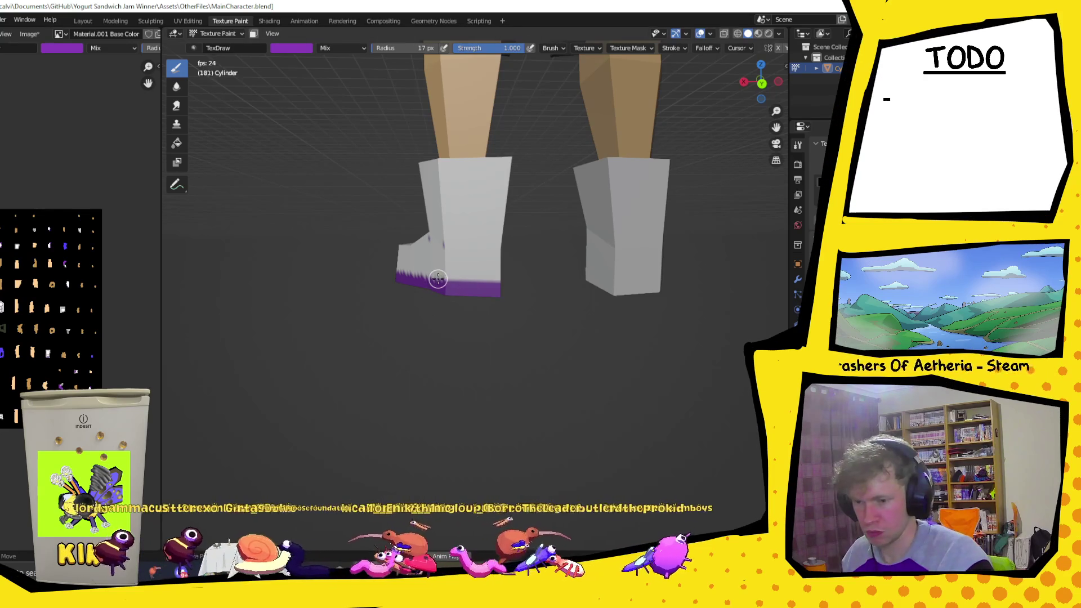
mouse_move(612, 291)
left_mouse_down()
mouse_move(638, 292)
mouse_move(582, 285)
mouse_move(676, 292)
left_mouse_up()
key("ctrl+z")
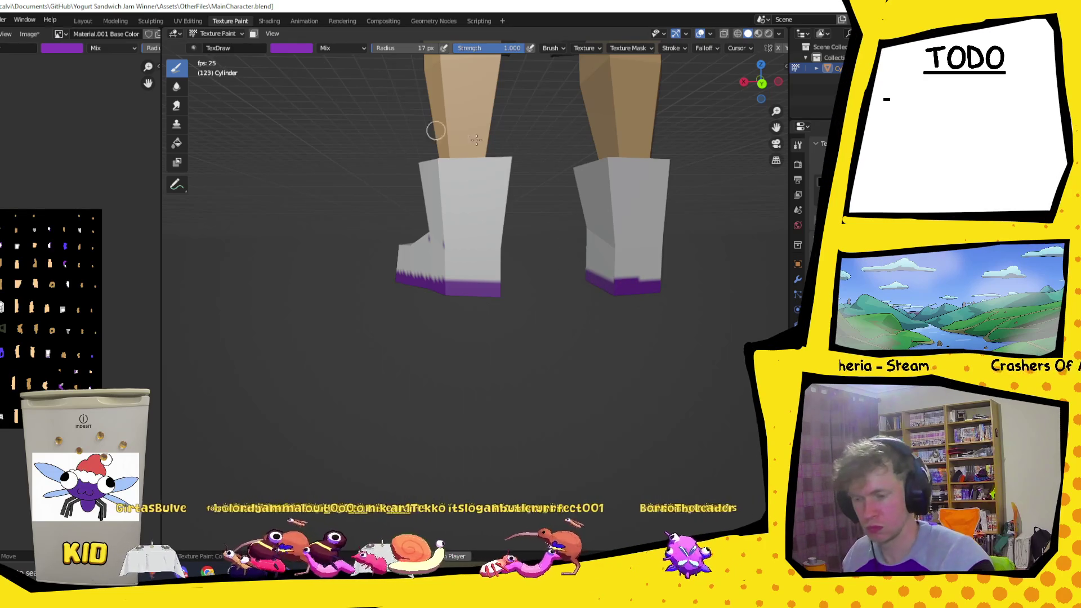
middle_click_drag(375, 105, 510, 253)
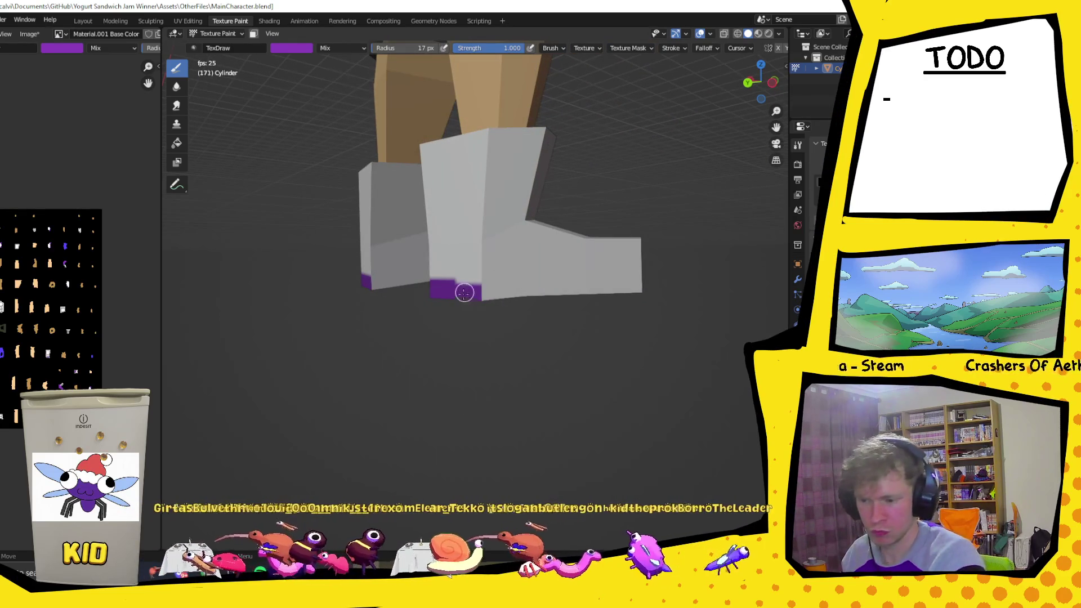
left_click_drag(465, 290, 620, 291)
left_click_drag(490, 296, 642, 289)
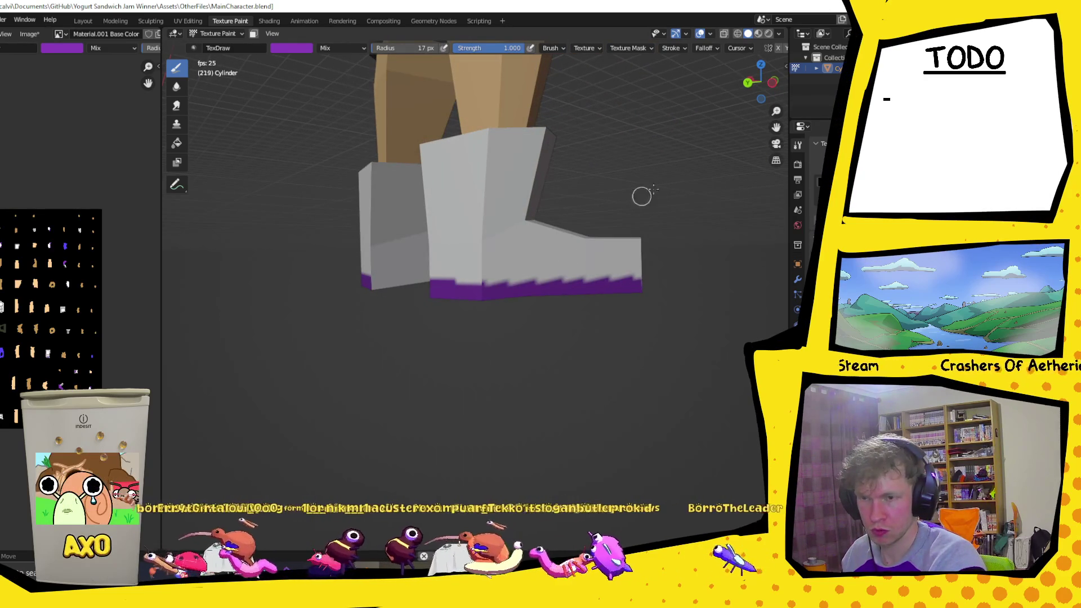
key("ctrl+z")
key("ctrl+z")
key("ctrl+z")
left_click(779, 48)
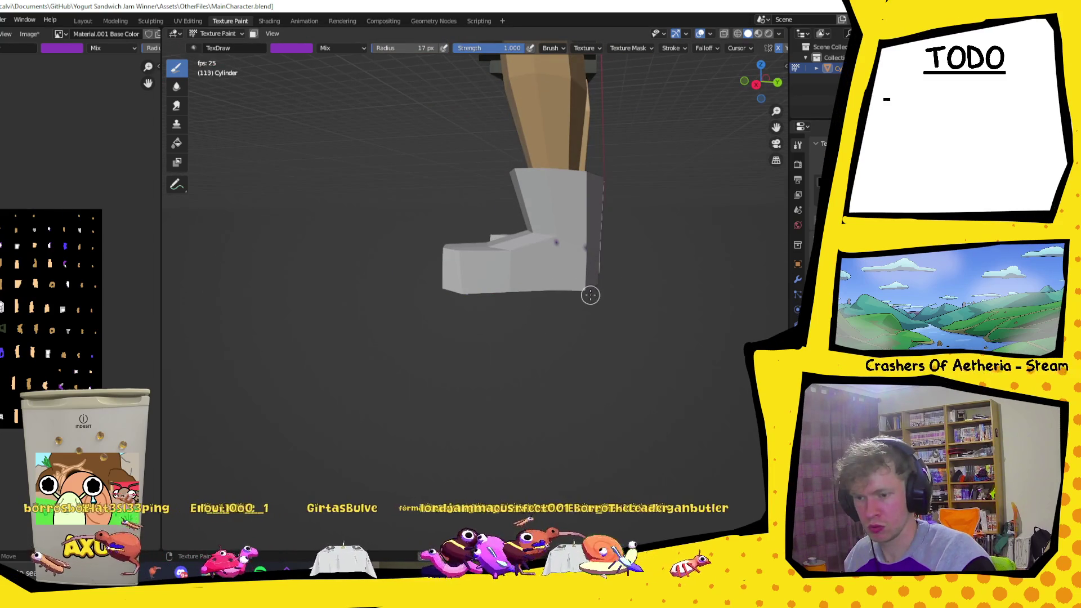
- Paint symmetrical purple soles and purple trim around the tops of both boots
mouse_move(586, 297)
left_mouse_down()
mouse_move(516, 291)
mouse_move(612, 281)
left_mouse_up()
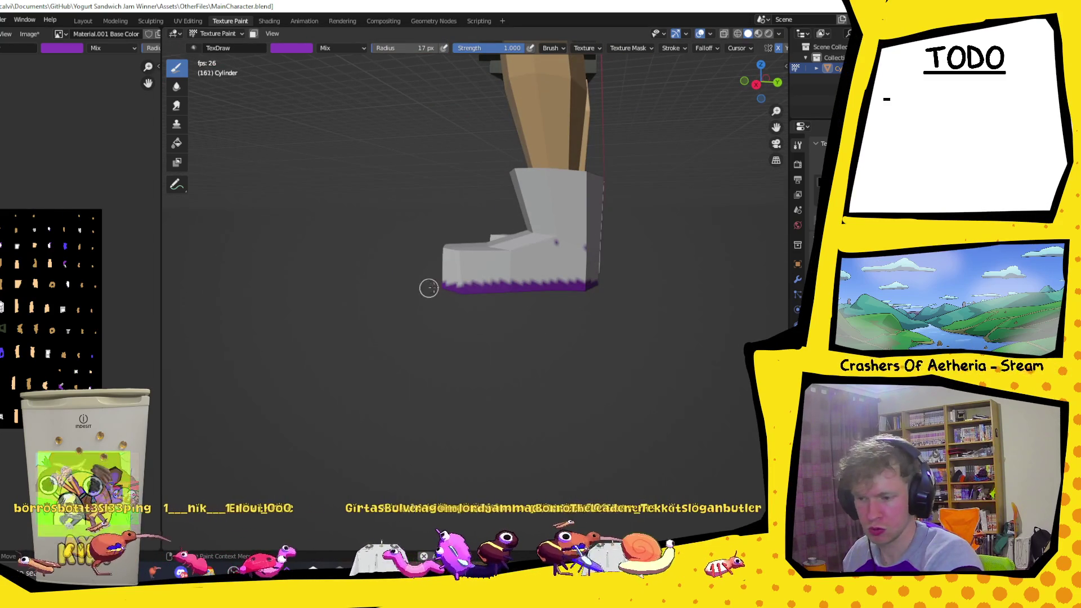
mouse_move(611, 281)
middle_mouse_down()
mouse_move(692, 314)
mouse_move(692, 326)
middle_mouse_up()
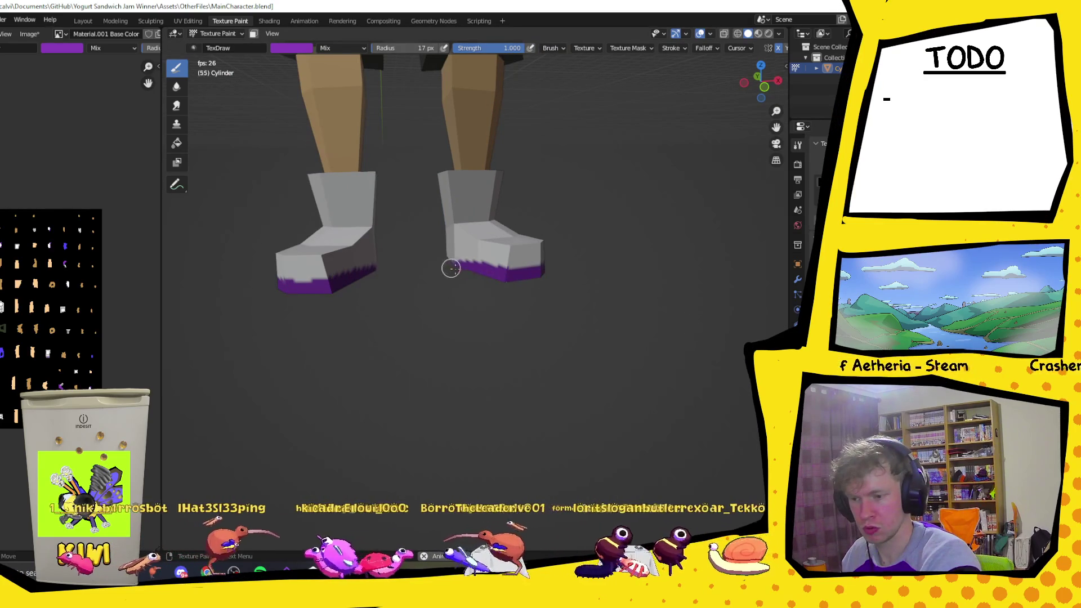
mouse_move(464, 222)
middle_mouse_down()
mouse_move(643, 216)
mouse_move(592, 184)
middle_mouse_up()
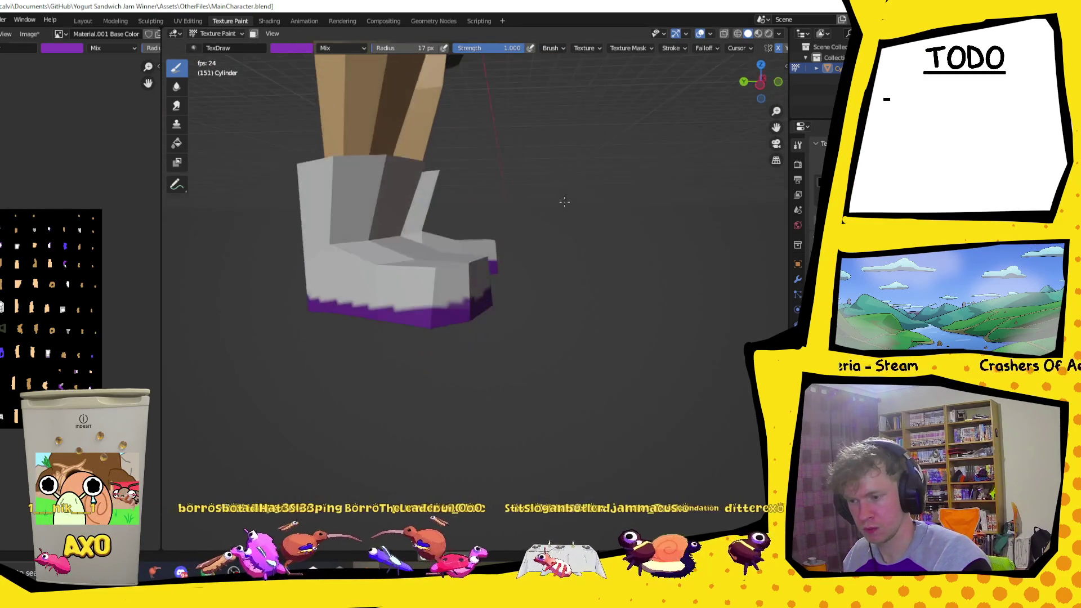
left_click_drag(404, 220, 399, 240)
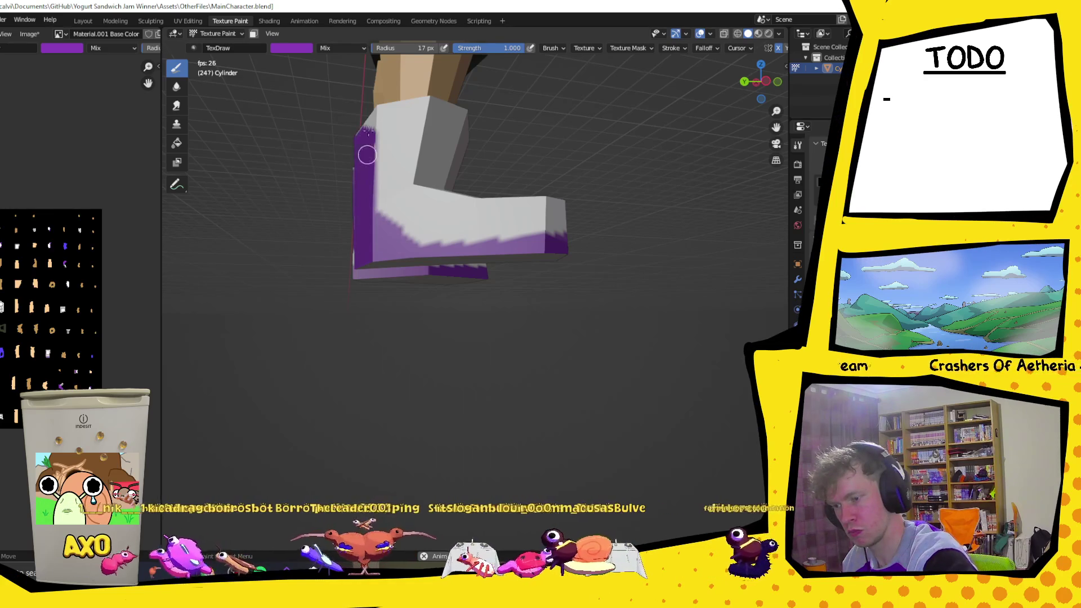
middle_click_drag(367, 175, 586, 218)
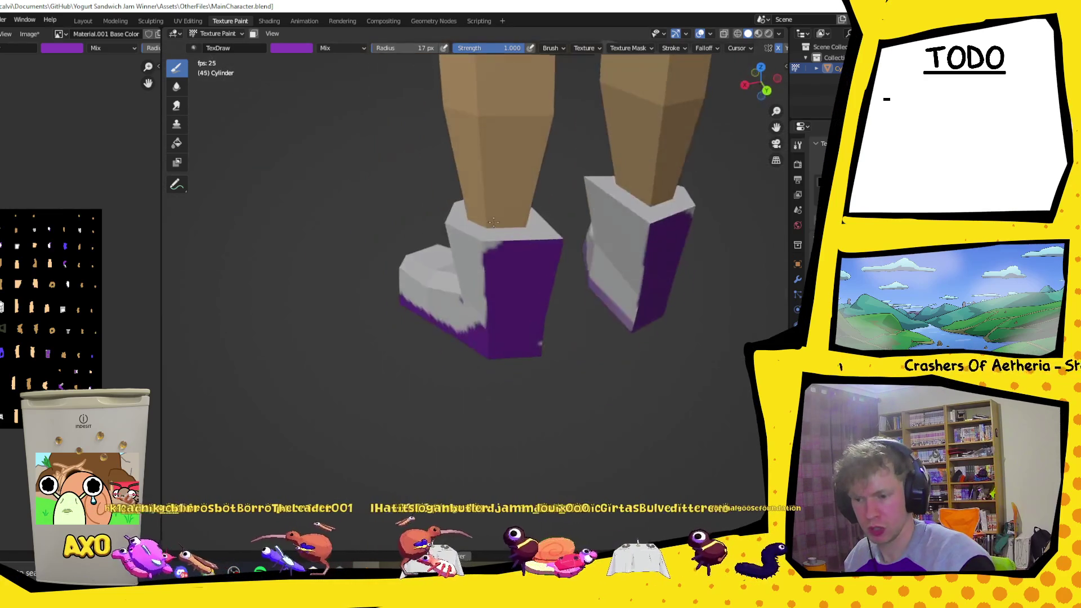
middle_click_drag(662, 248, 720, 160)
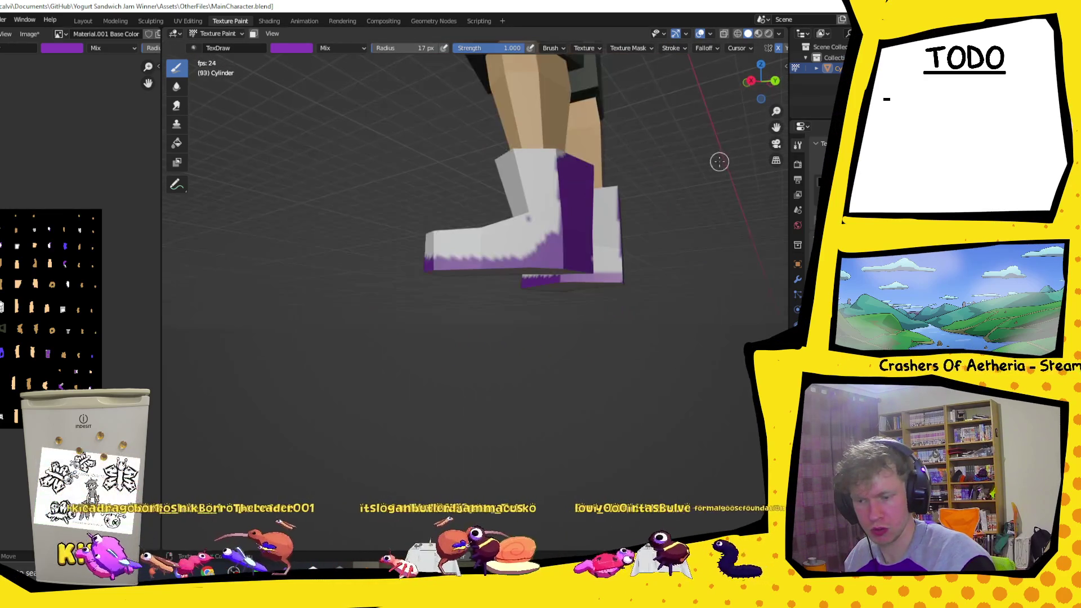
middle_click_drag(648, 282, 620, 287)
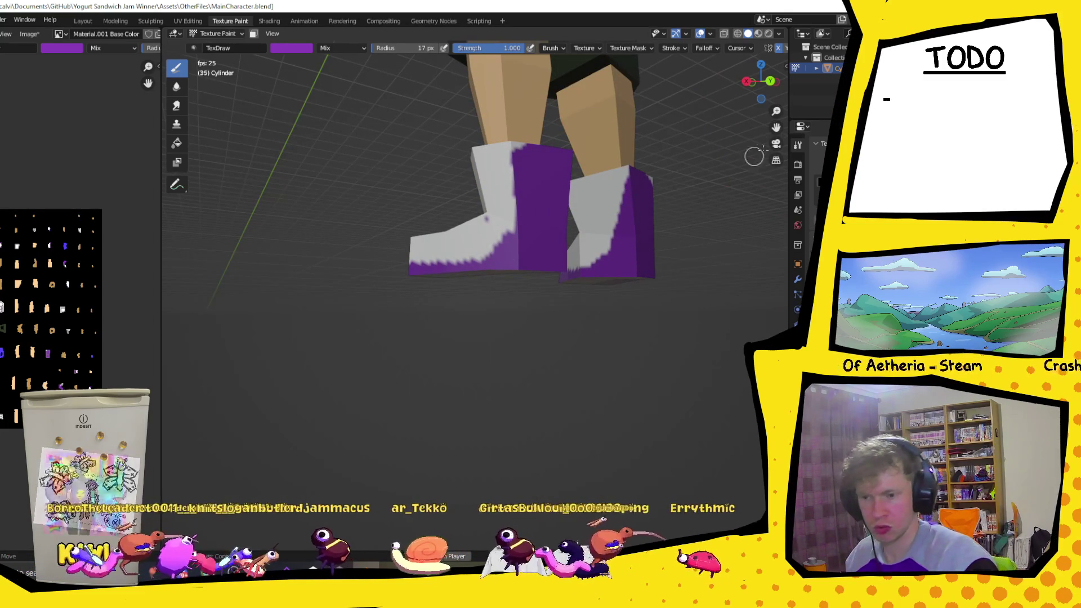
middle_click_drag(683, 200, 599, 196)
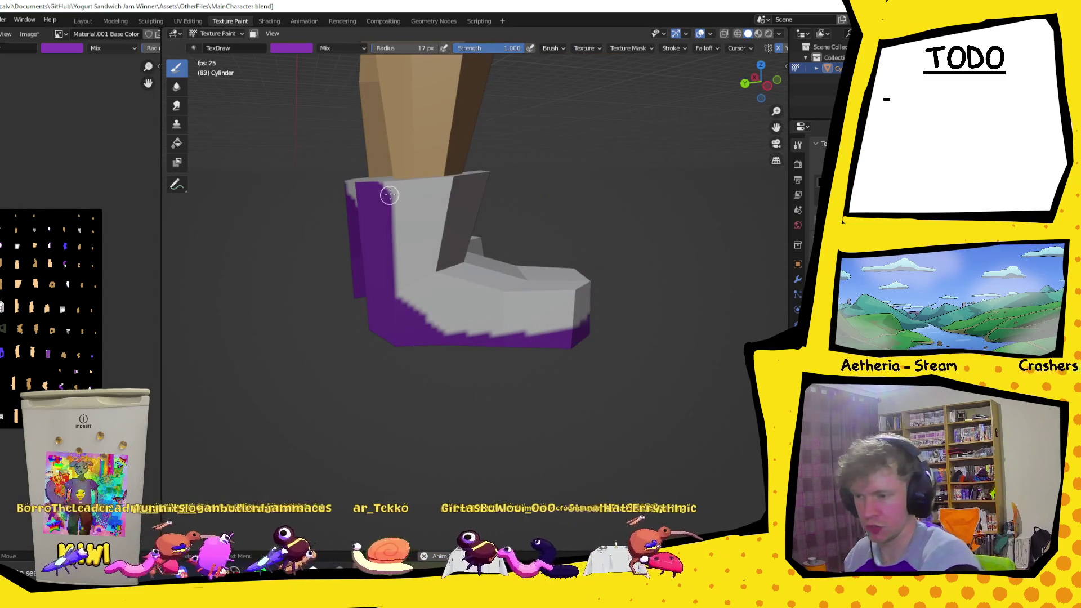
left_click_drag(415, 180, 385, 189)
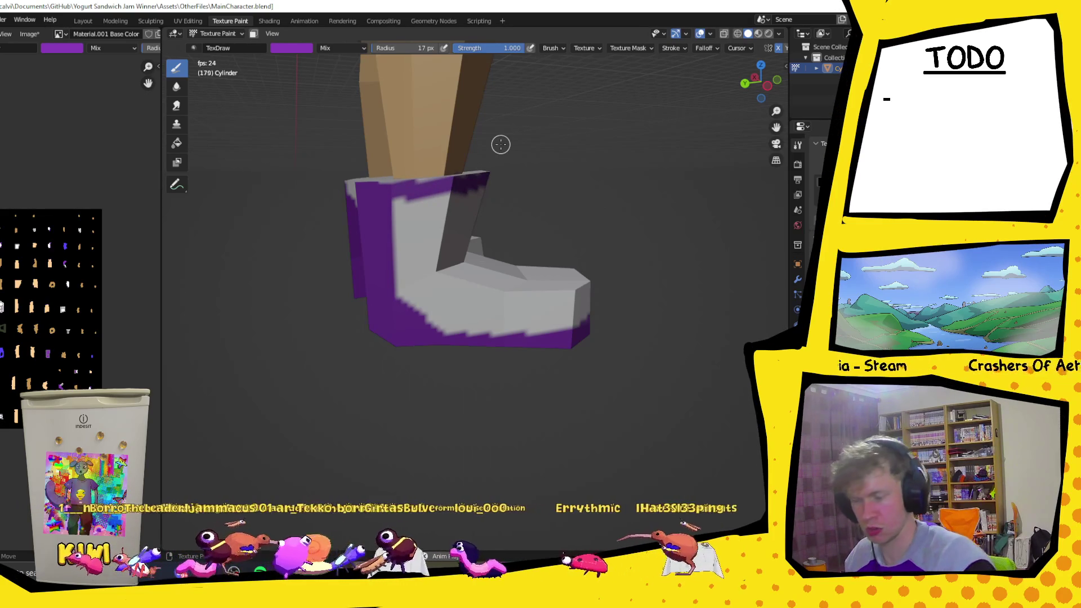
scroll(555, 237, "down", 3)
middle_click_drag(555, 237, 376, 222)
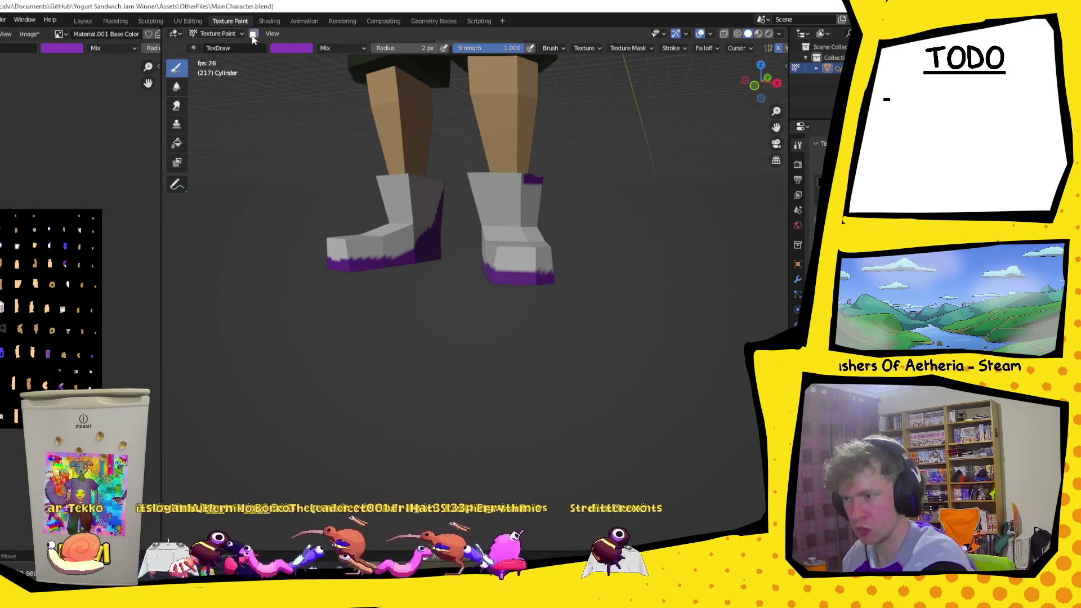
- Enable face selection masking and eyedrop white from the texture as paint colour
key("m")
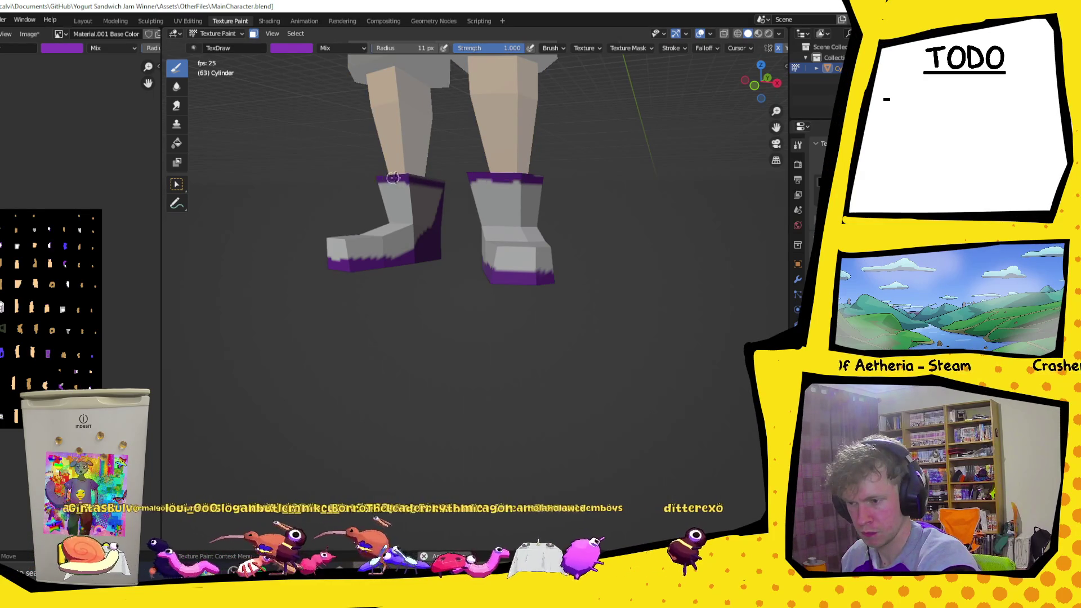
scroll(402, 131, "up", 4)
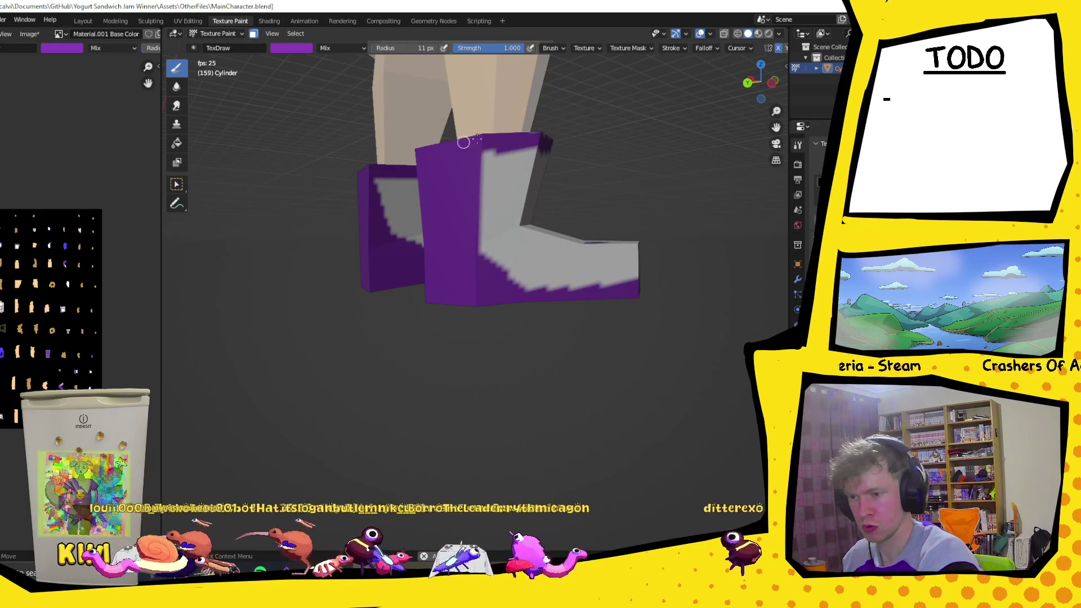
scroll(588, 128, "down", 3)
mouse_move(589, 127)
middle_mouse_down()
mouse_move(539, 295)
mouse_move(575, 295)
mouse_move(599, 275)
middle_mouse_up()
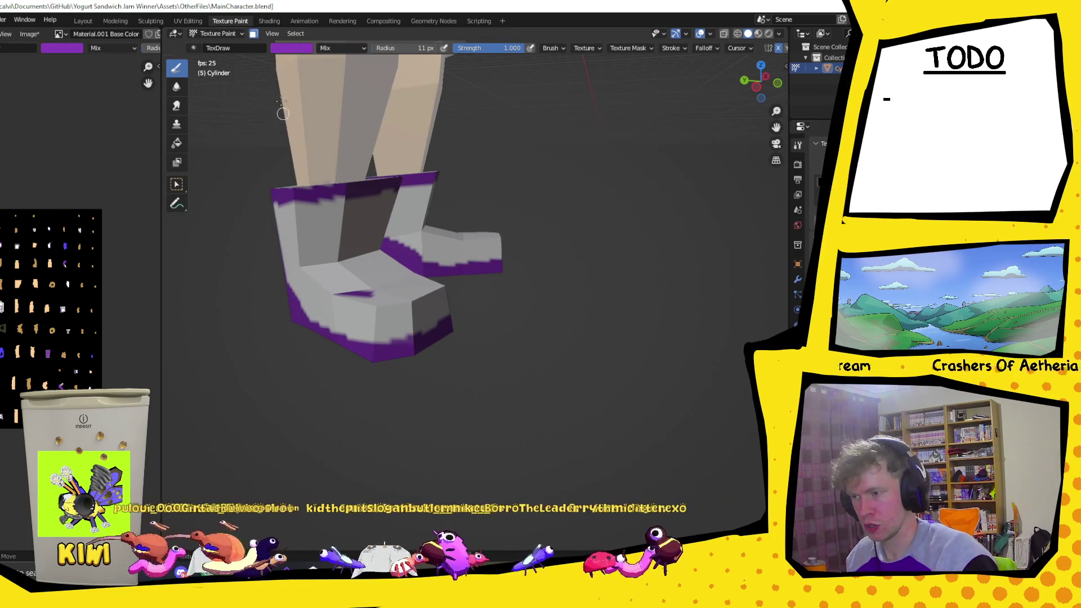
left_click(288, 49)
left_click(361, 167)
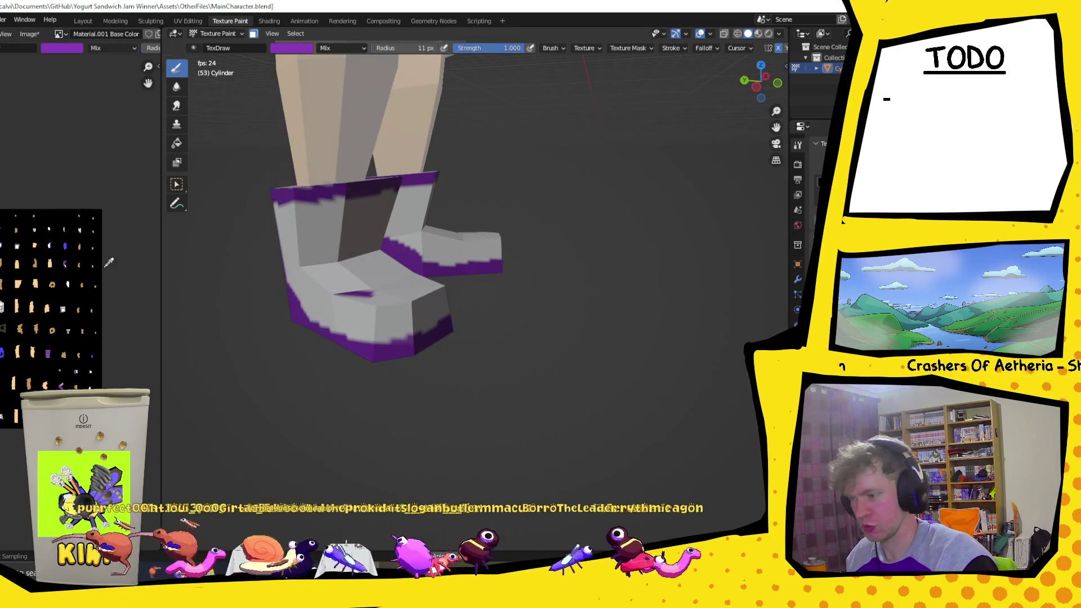
left_click(62, 309)
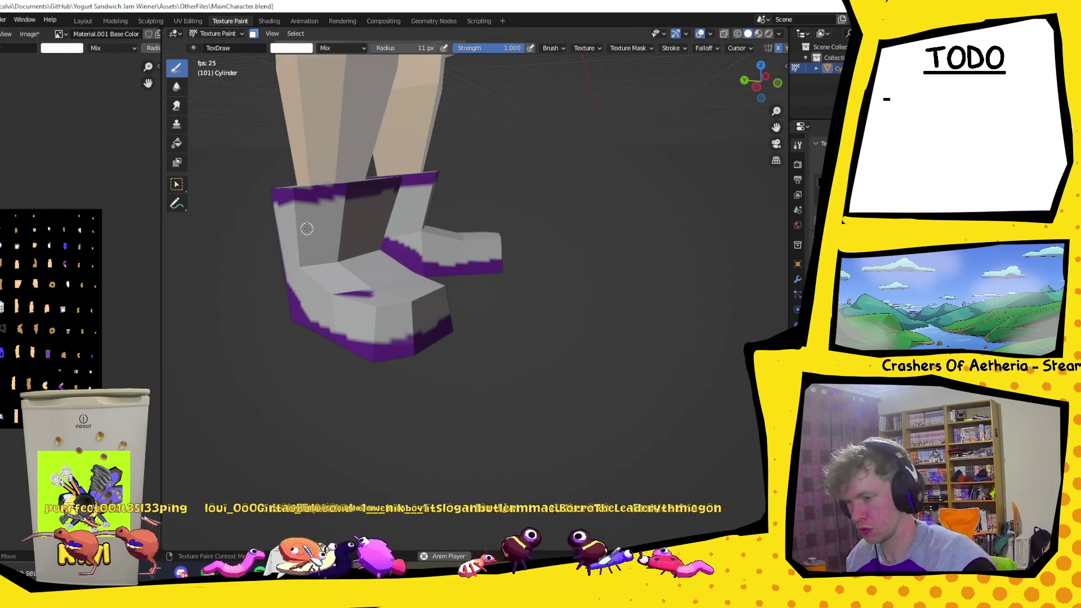
mouse_move(382, 254)
middle_mouse_down()
mouse_move(757, 267)
mouse_move(657, 259)
middle_mouse_up()
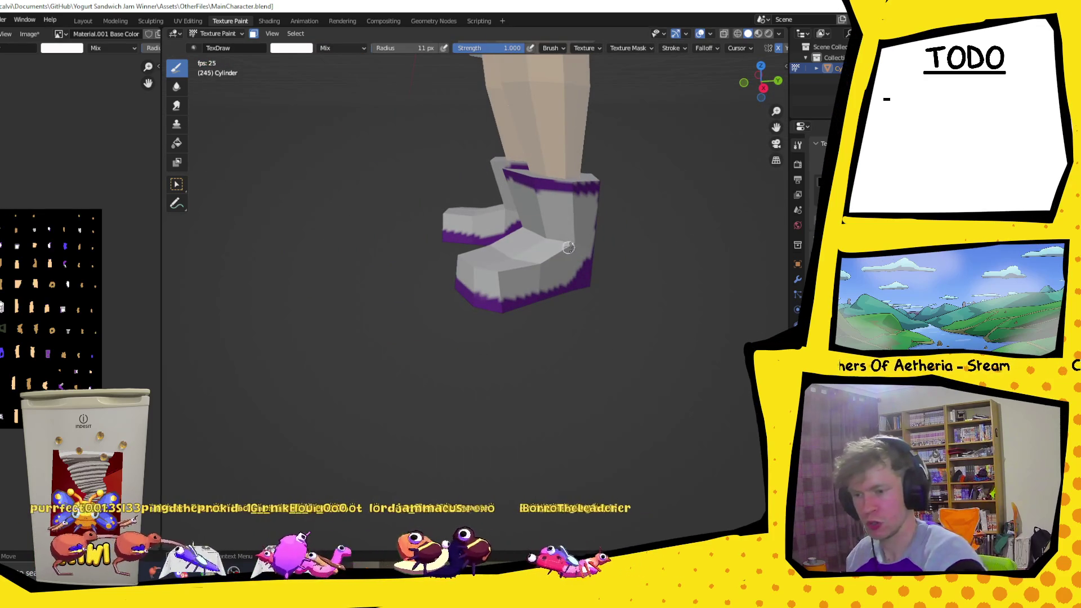
mouse_move(524, 211)
middle_mouse_down()
mouse_move(622, 218)
mouse_move(640, 232)
mouse_move(322, 241)
mouse_move(635, 259)
middle_mouse_up()
scroll(622, 217, "down", 3)
scroll(634, 258, "down", 4)
scroll(529, 262, "up", 3)
scroll(531, 258, "down", 1)
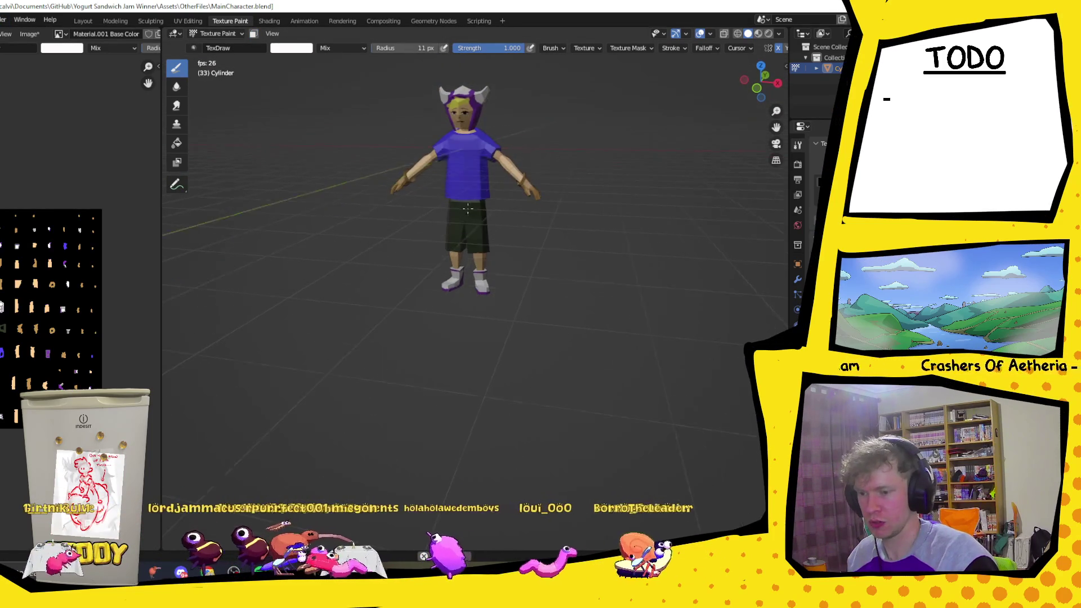
- Orbit around the painted character and start a colour sample from the screen
middle_click_drag(381, 211, 486, 185)
scroll(498, 186, "up", 3)
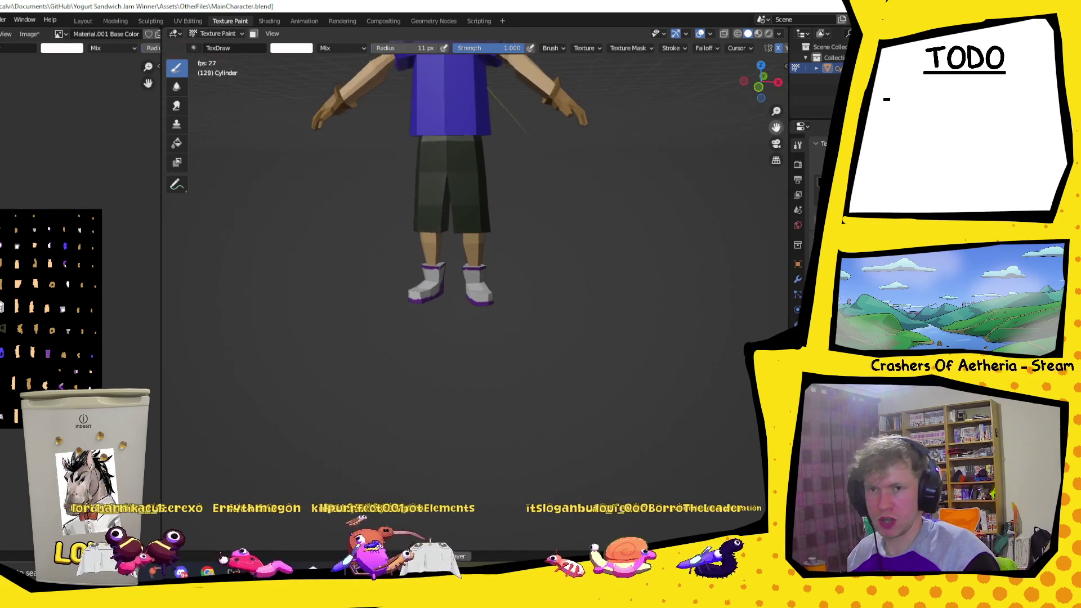
scroll(784, 126, "down", 3)
scroll(784, 126, "down", 2)
mouse_move(412, 241)
middle_mouse_down()
mouse_move(497, 216)
mouse_move(434, 221)
middle_mouse_up()
scroll(498, 216, "down", 2)
scroll(497, 216, "up", 2)
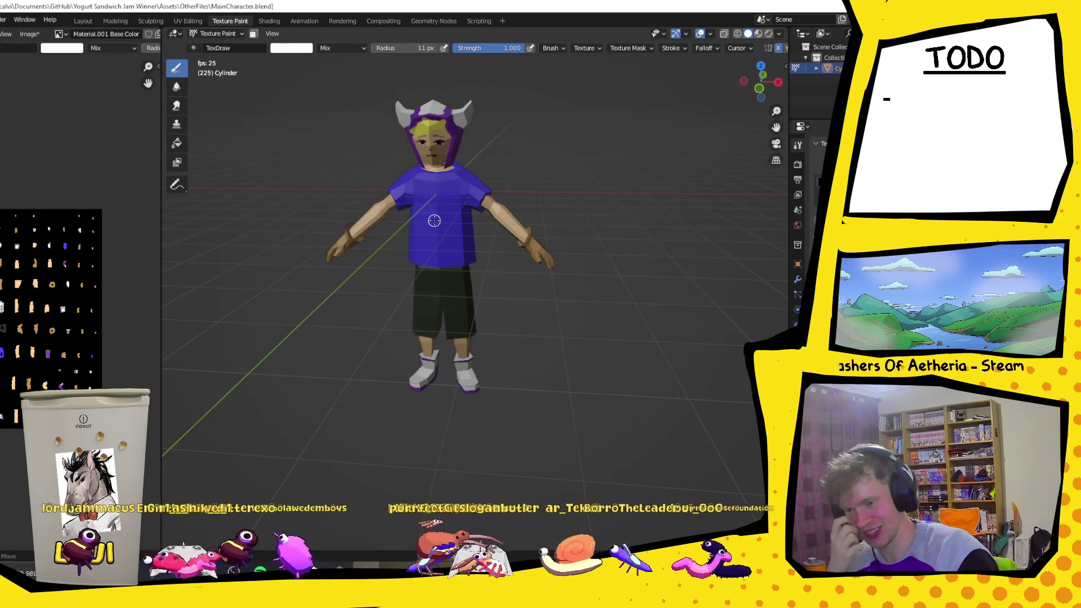
scroll(591, 386, "up", 2)
scroll(485, 331, "down", 2)
mouse_move(483, 331)
middle_mouse_down()
mouse_move(500, 308)
mouse_move(449, 434)
mouse_move(495, 429)
mouse_move(523, 444)
middle_mouse_up()
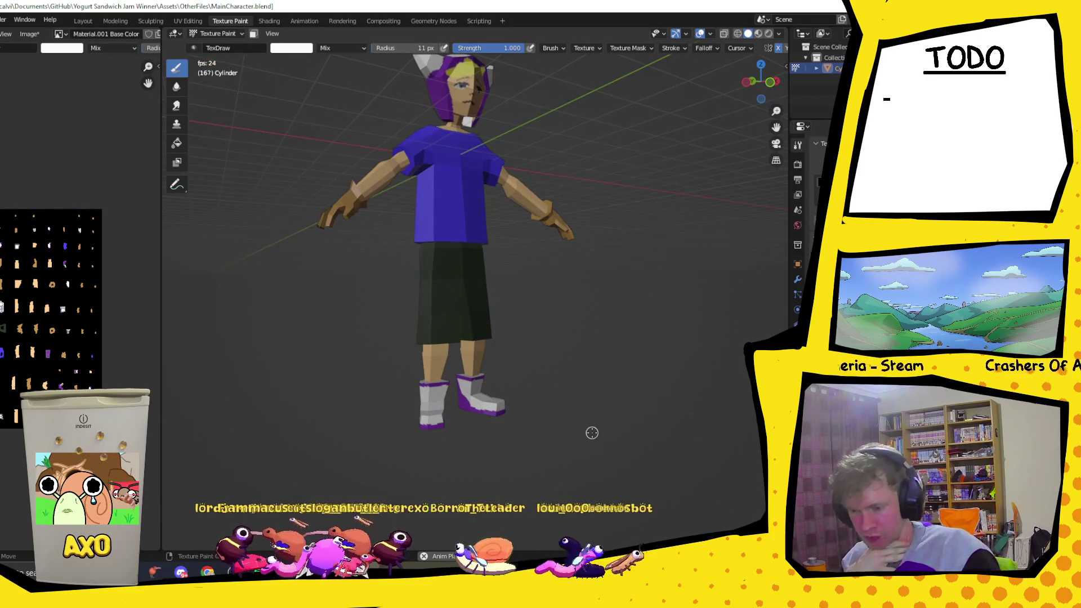
left_click(290, 48)
left_click(361, 166)
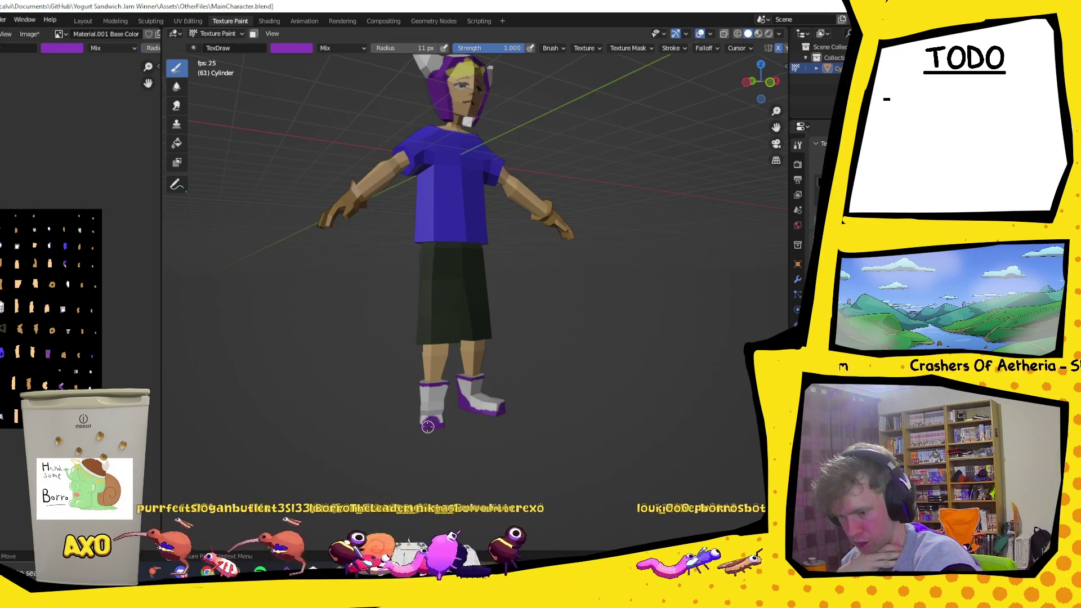
mouse_move(431, 382)
middle_mouse_down()
mouse_move(323, 377)
mouse_move(400, 363)
middle_mouse_up()
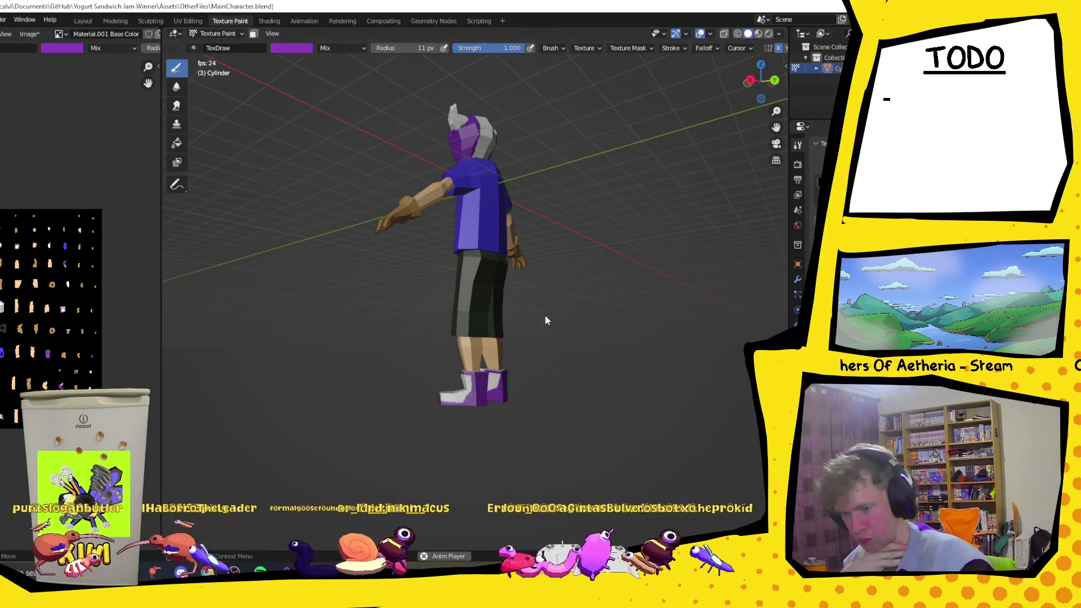
- Inspect the character from behind and the side, then snap to front view in flat shading
middle_click_drag(555, 386, 214, 399)
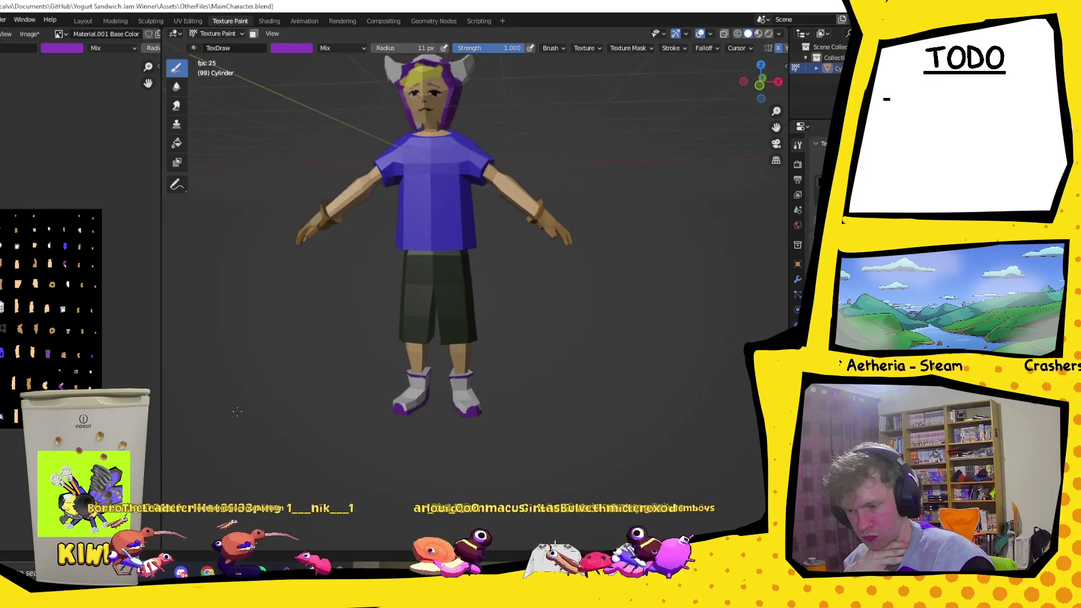
mouse_move(199, 397)
middle_mouse_down()
mouse_move(747, 390)
mouse_move(435, 384)
middle_mouse_up()
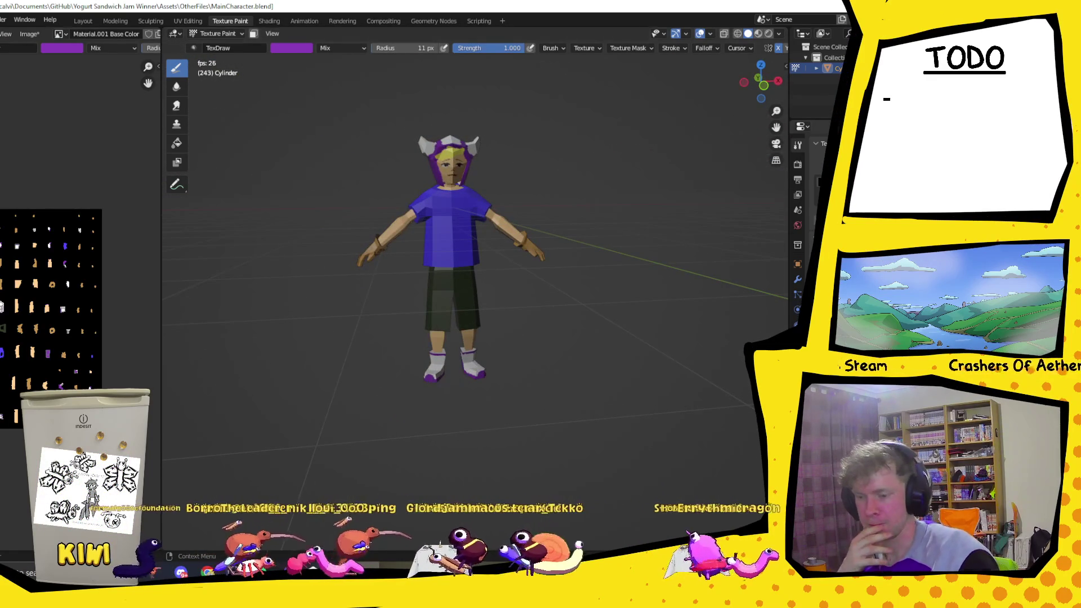
scroll(389, 246, "down", 3)
middle_click_drag(642, 250, 389, 245)
key("KP_1")
scroll(586, 181, "up", 2)
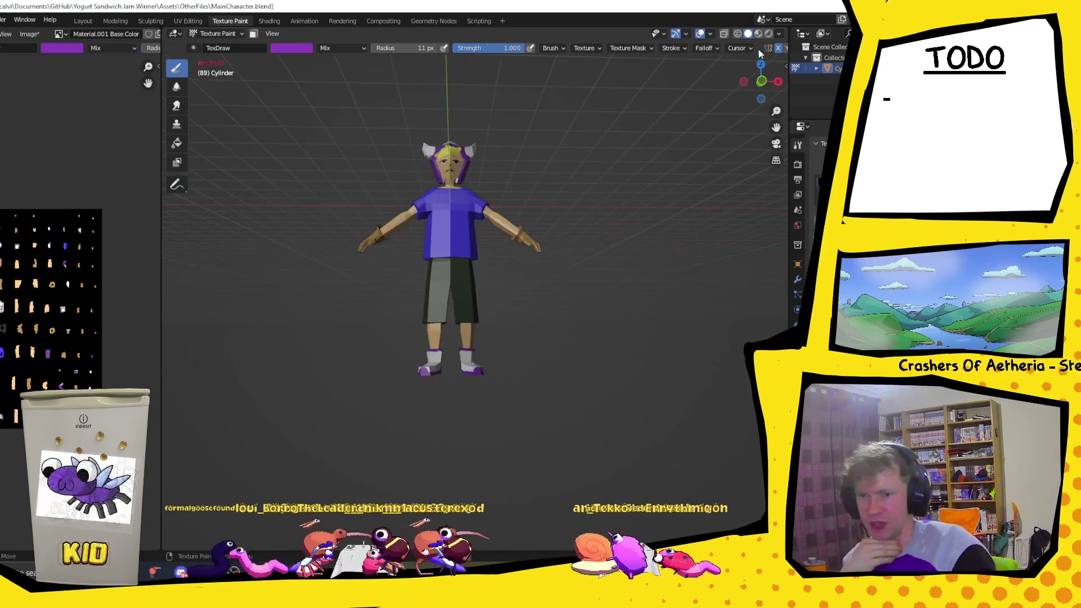
left_click(768, 33)
mouse_move(591, 195)
middle_mouse_down()
mouse_move(634, 191)
mouse_move(514, 212)
middle_mouse_up()
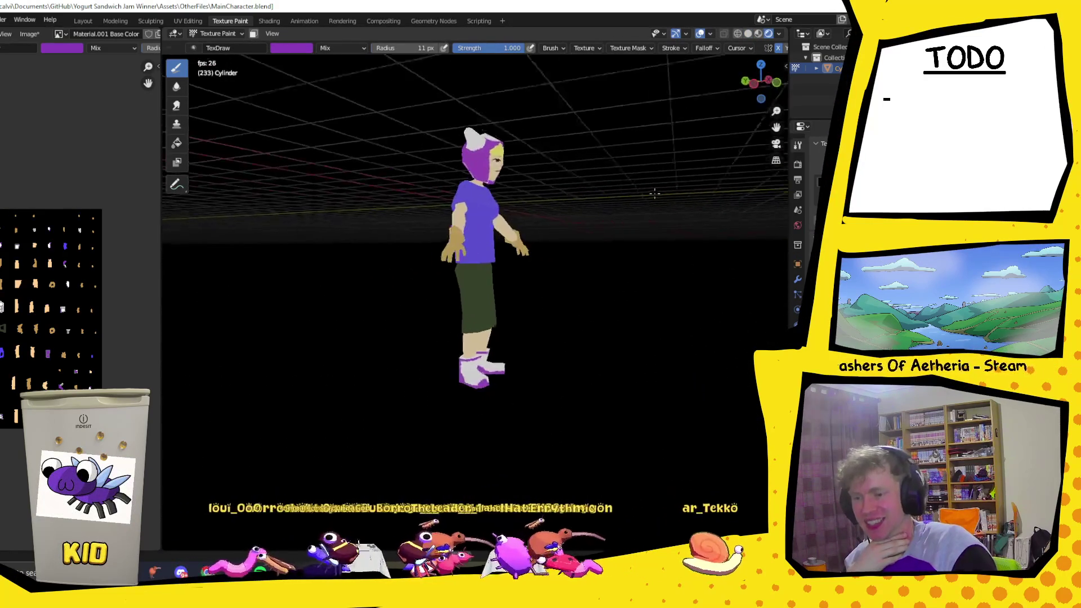
scroll(514, 212, "up", 2)
scroll(541, 278, "up", 2)
scroll(565, 338, "up", 2)
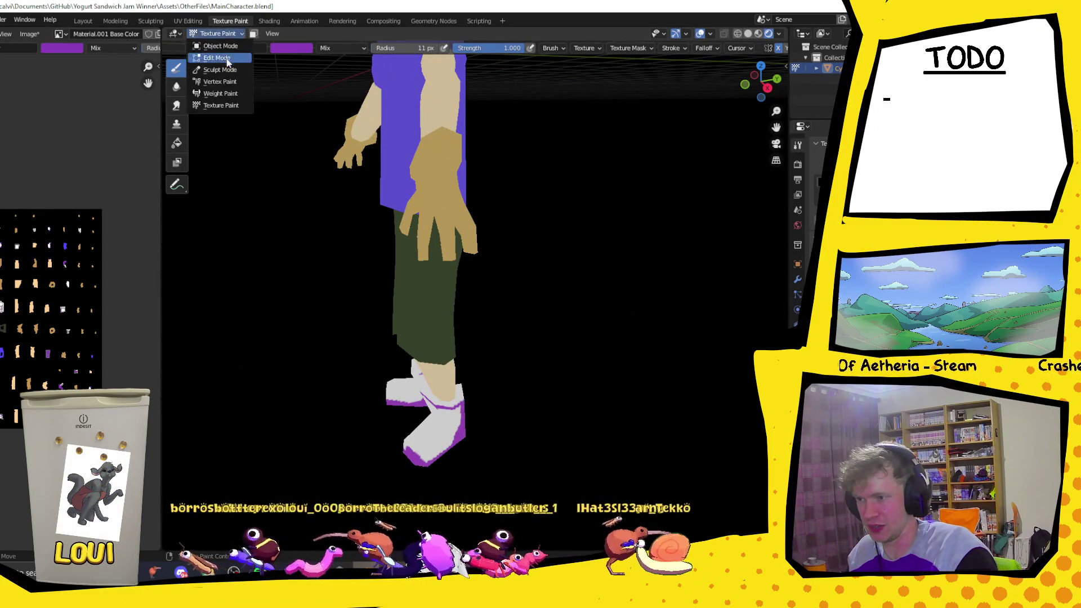
- Clear the foot face selection in Edit Mode and return to Texture Paint with the Fill tool
left_click(221, 69)
left_click(209, 34)
left_click(221, 56)
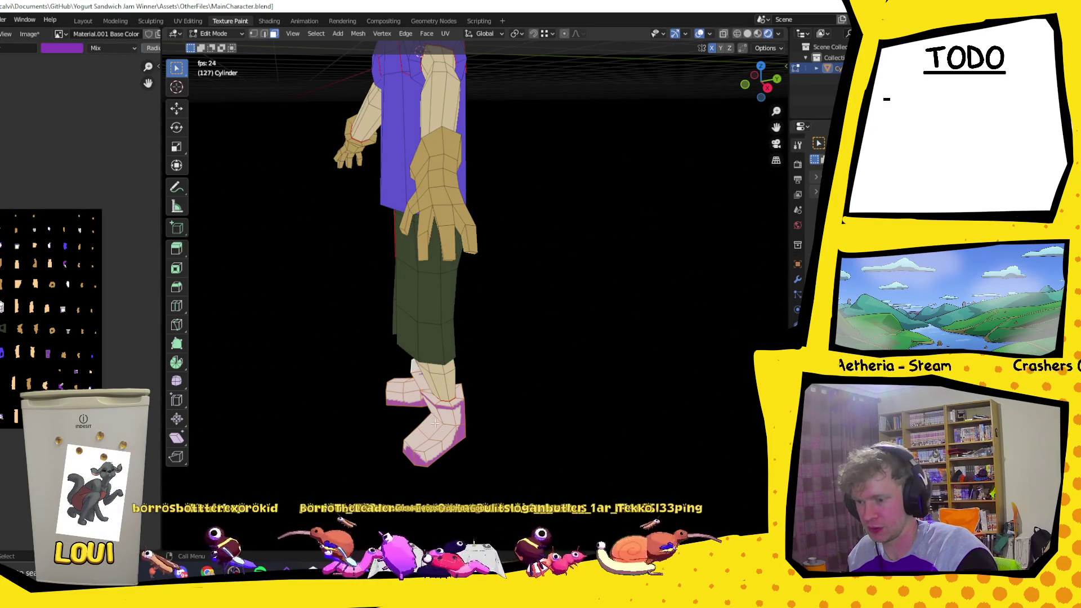
left_click(460, 397)
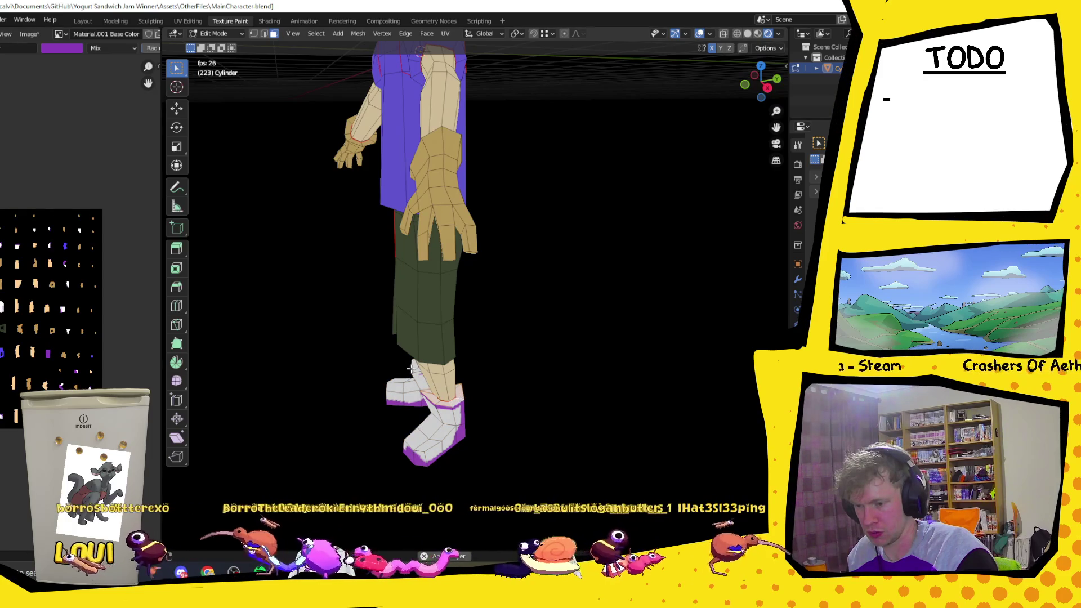
left_click(235, 37)
left_click(232, 105)
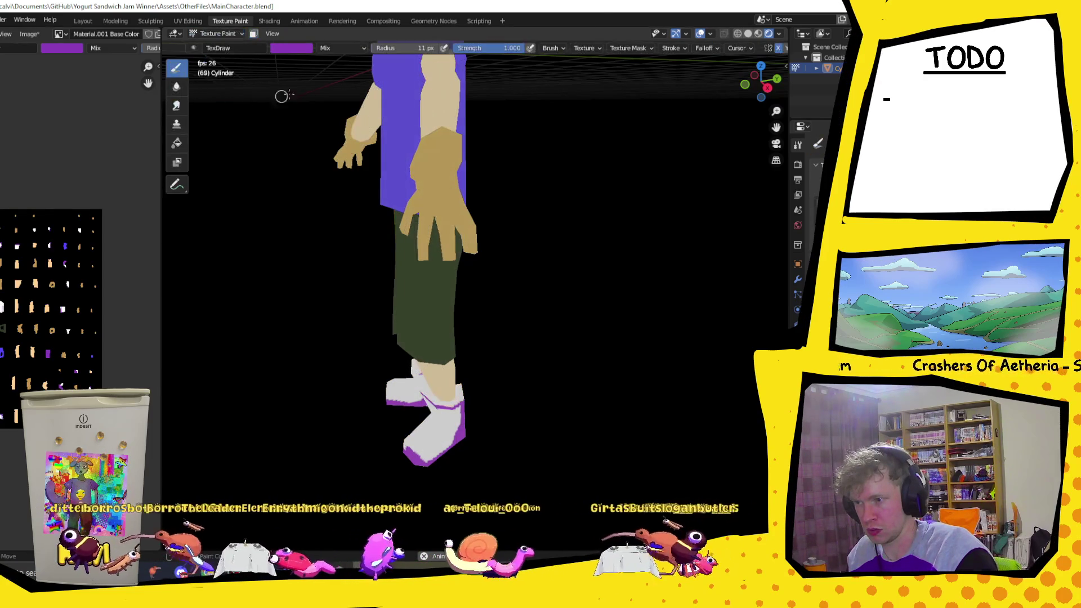
left_click(177, 142)
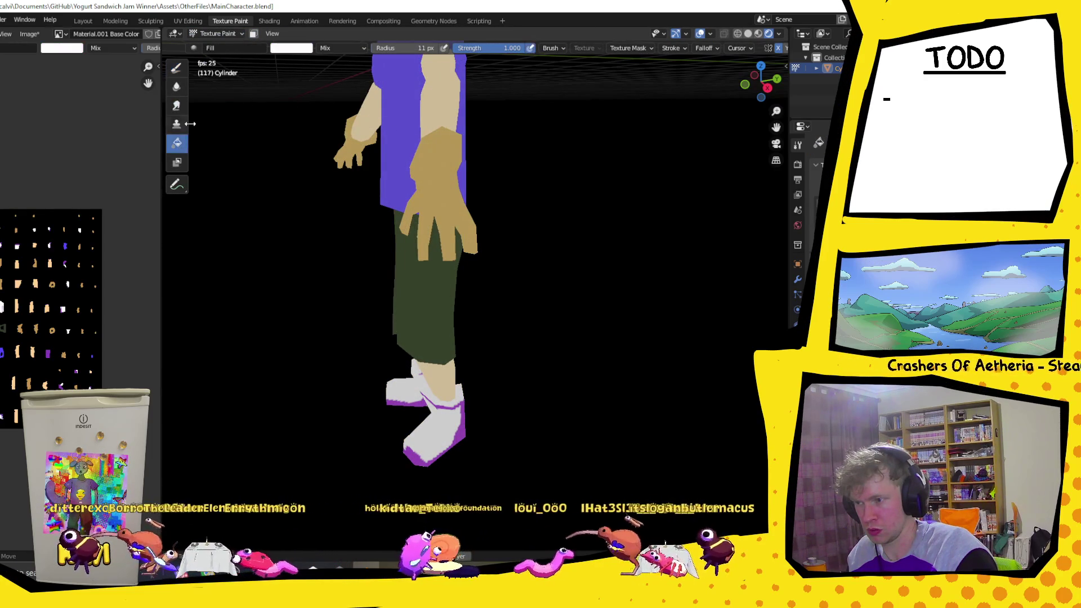
- Set the paint colour to purple and undo an accidental all-over purple fill
left_click(290, 49)
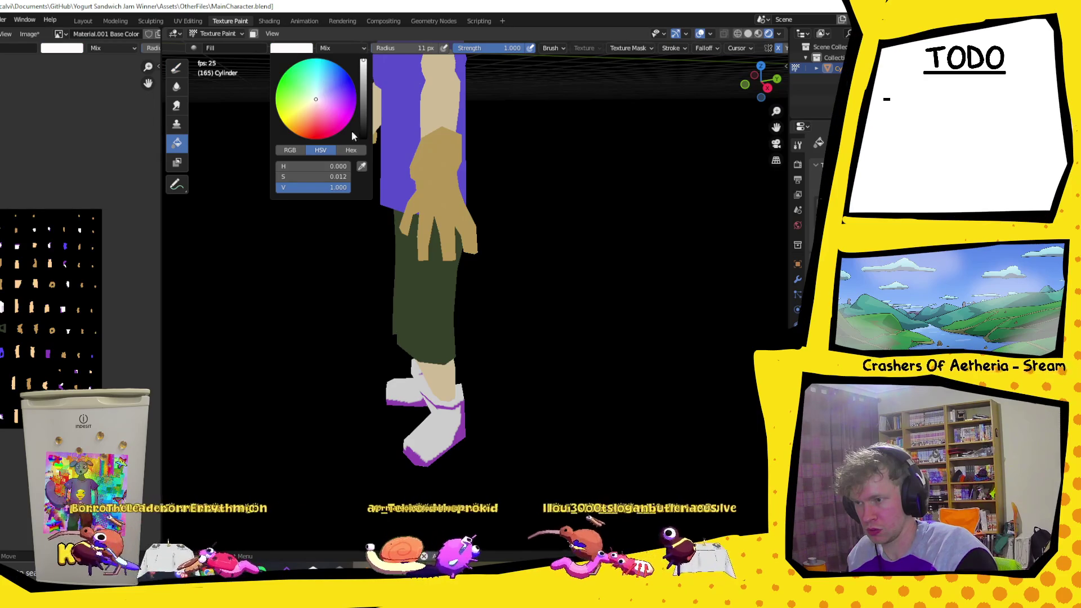
left_click(361, 167)
left_click(422, 169)
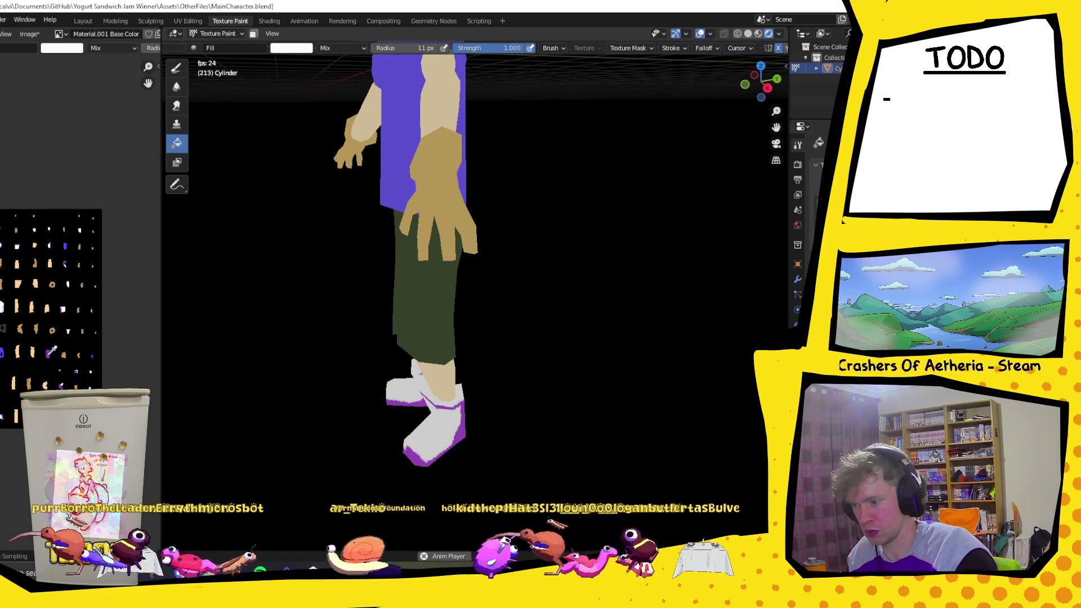
left_click(466, 394)
key("ctrl+z")
- Toggle the face paint mask on and off while viewing the character from the front
left_click(254, 35)
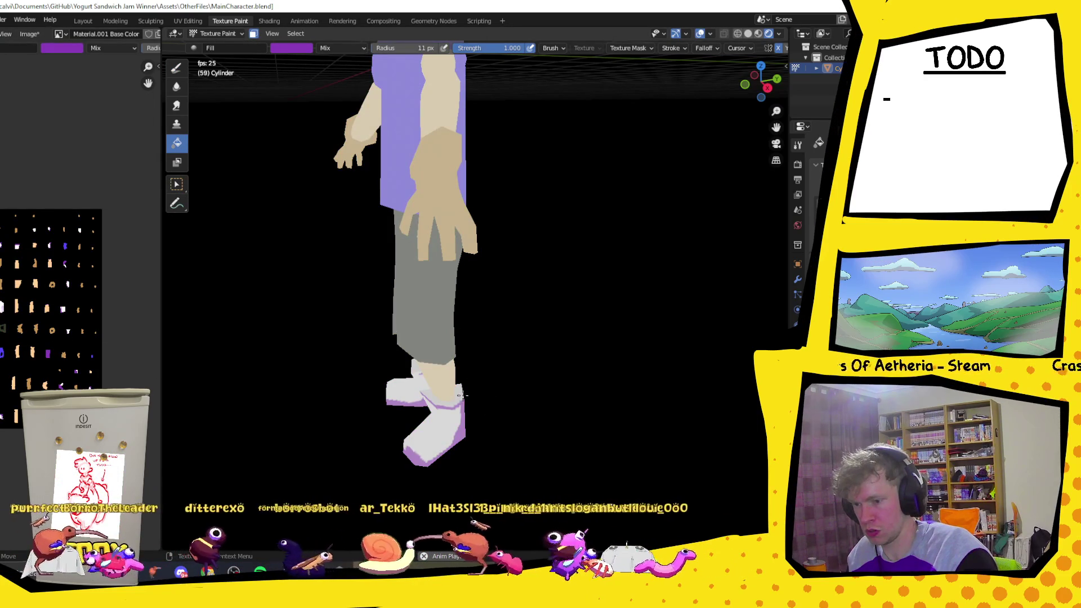
mouse_move(461, 395)
middle_mouse_down()
mouse_move(528, 367)
mouse_move(516, 371)
middle_mouse_up()
left_click(254, 34)
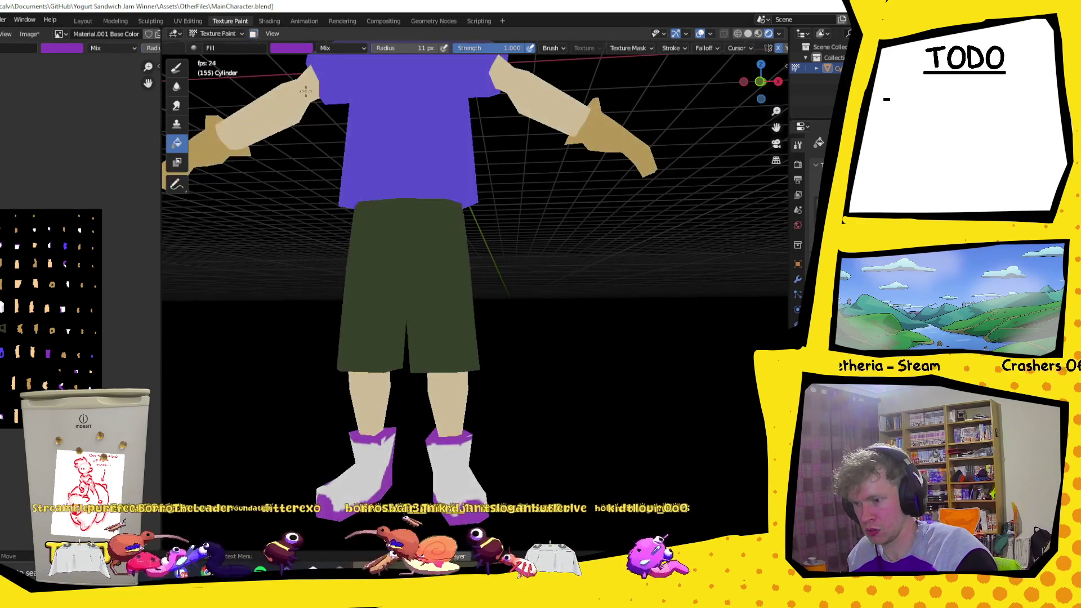
scroll(519, 338, "down", 4)
mouse_move(519, 338)
middle_mouse_down()
mouse_move(614, 356)
mouse_move(584, 351)
middle_mouse_up()
scroll(583, 353, "down", 3)
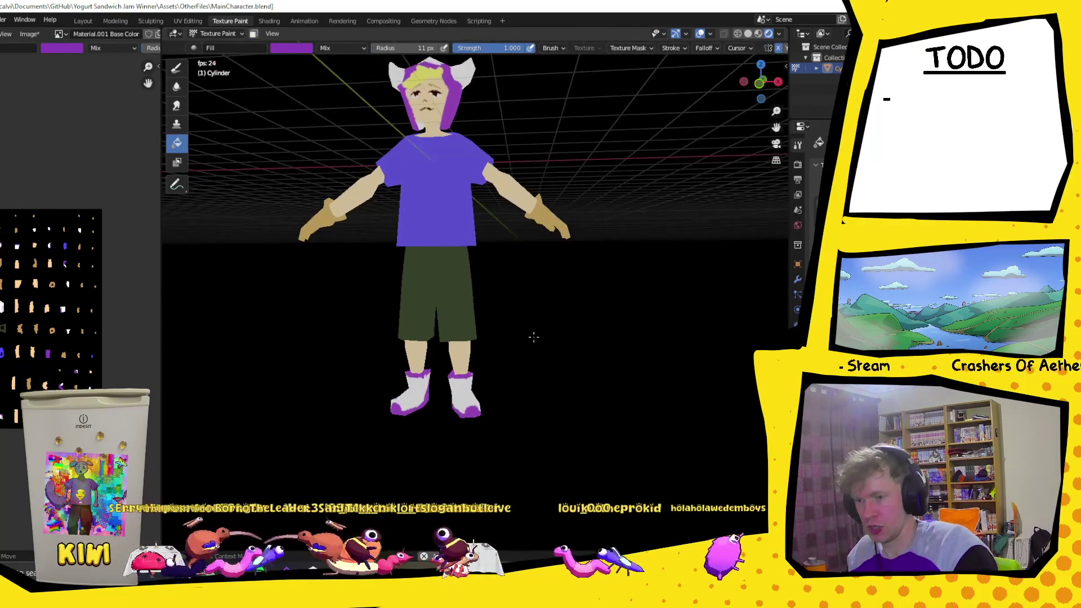
mouse_move(521, 338)
middle_mouse_down()
mouse_move(537, 347)
mouse_move(619, 223)
mouse_move(217, 76)
middle_mouse_up()
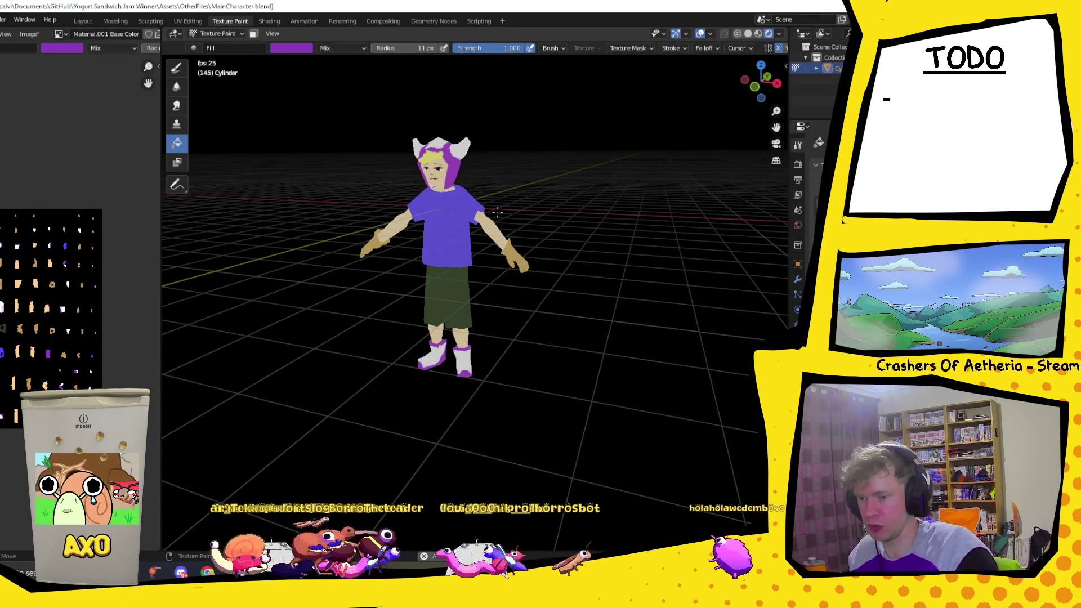
scroll(298, 107, "up", 2)
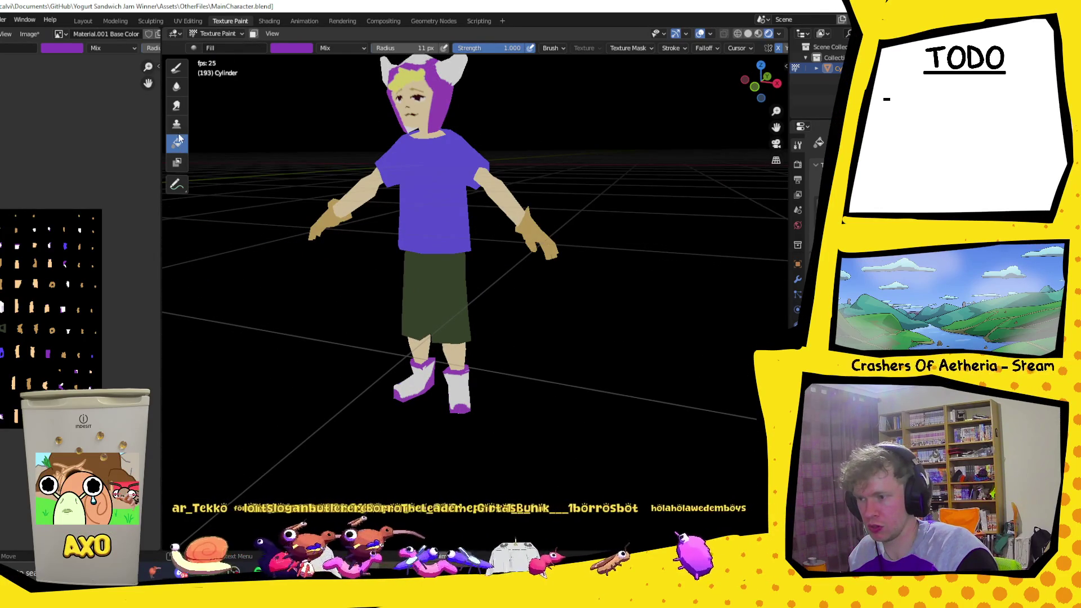
- Re-enter Texture Paint and swap the paint colour to white
left_click(237, 32)
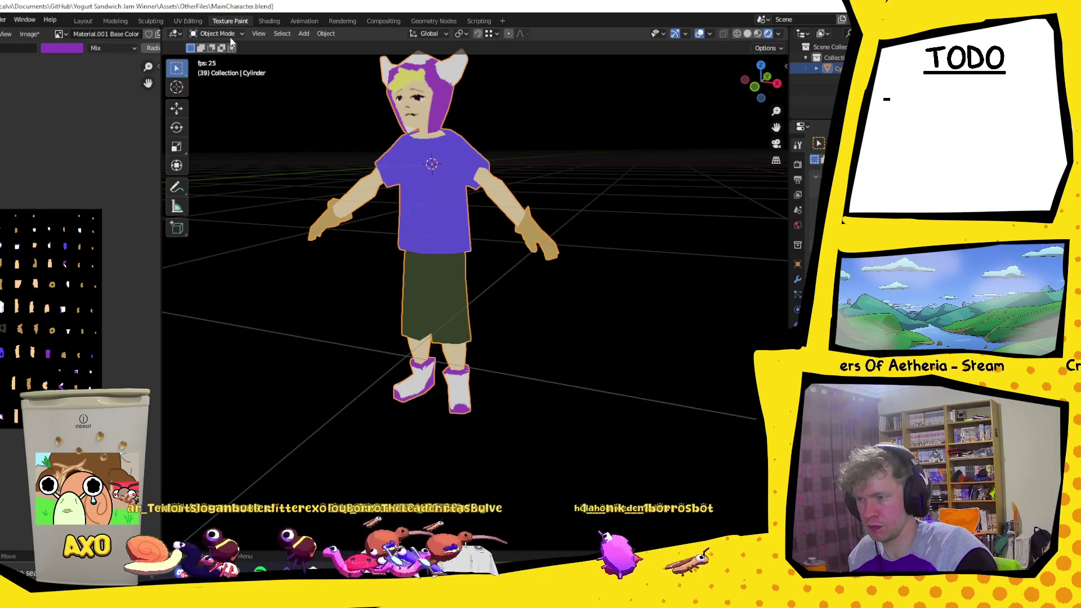
left_click(224, 33)
left_click(223, 105)
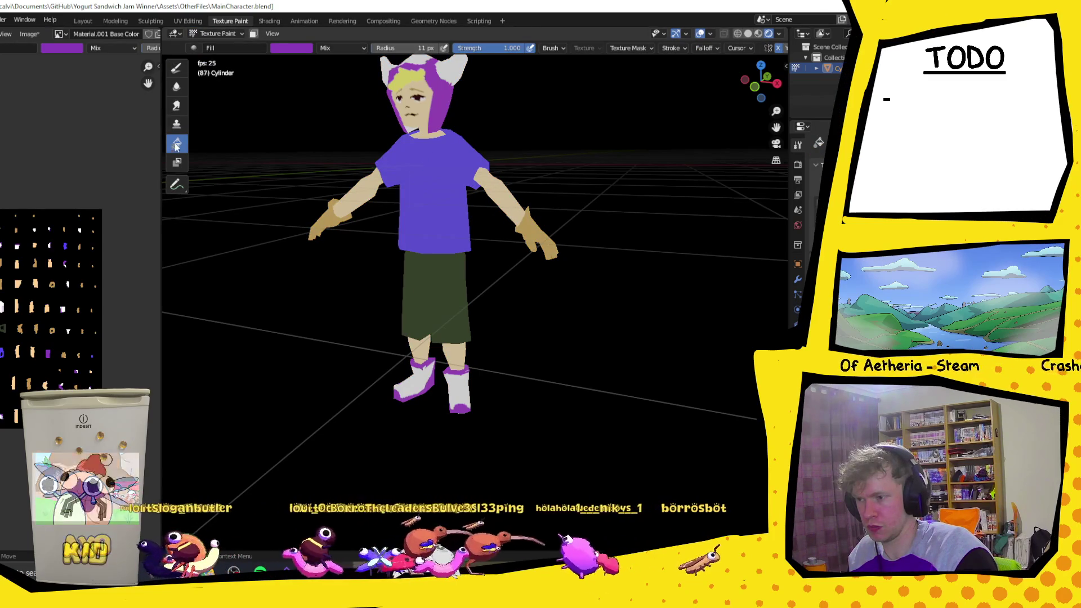
left_click(291, 48)
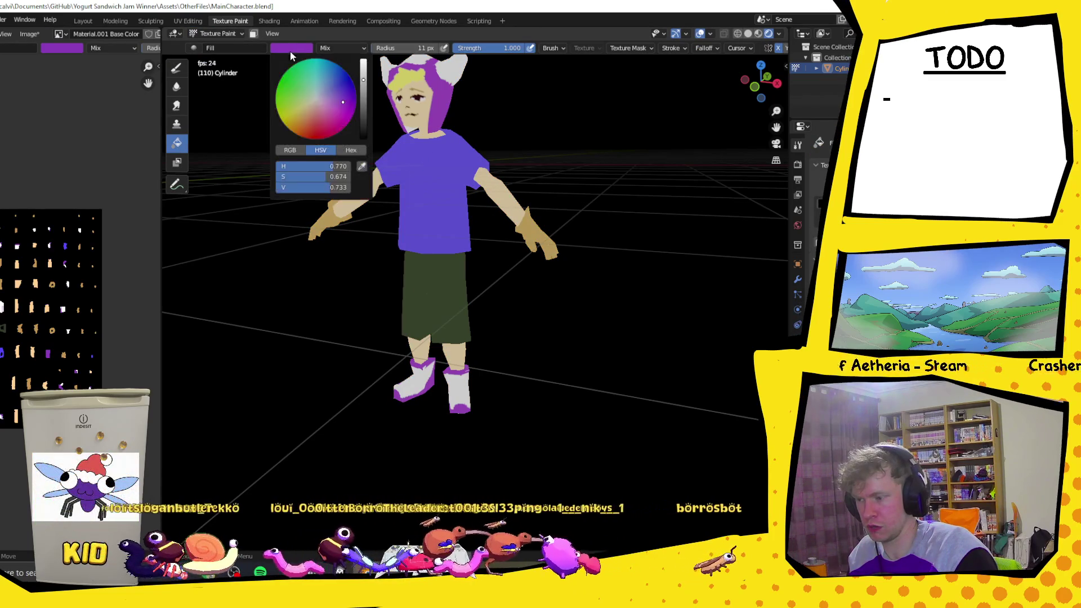
left_click(361, 169)
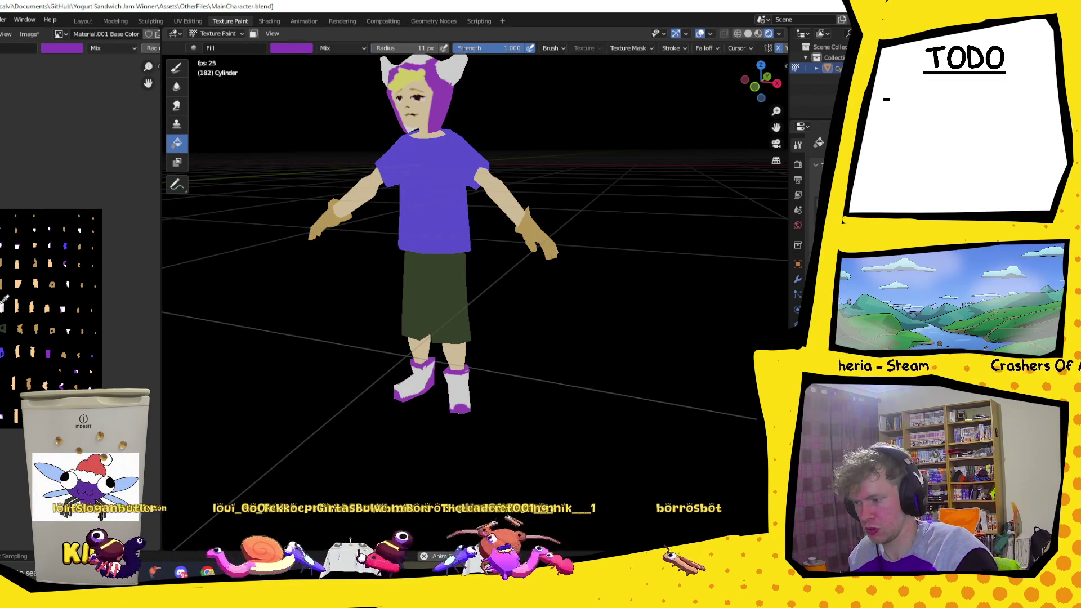
key("x")
- Undo an all-over white fill and display the character as a wireframe
left_click(540, 236)
key("ctrl+z")
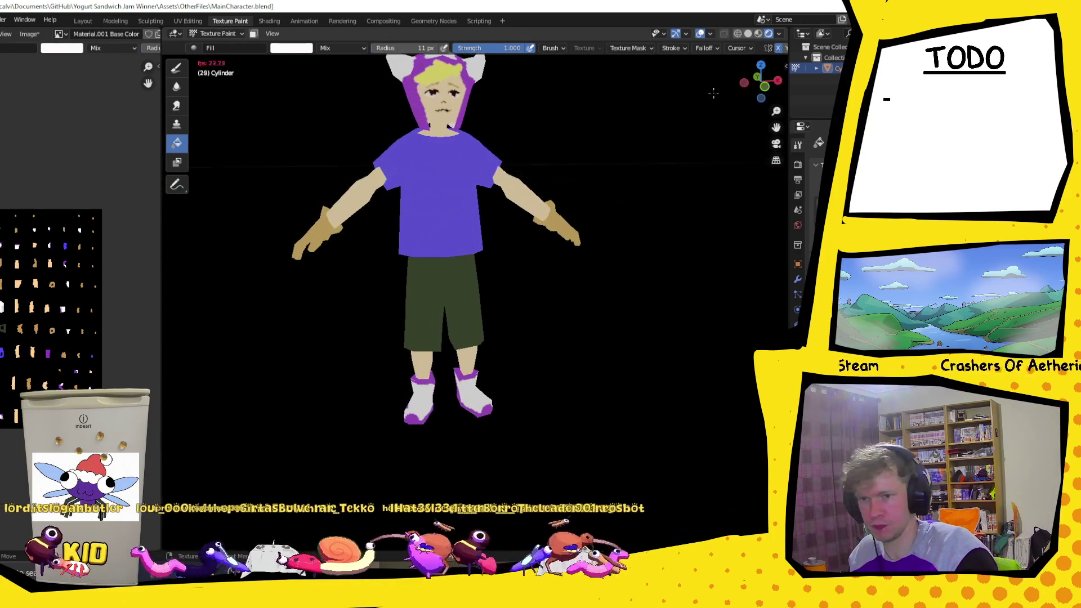
left_click(739, 33)
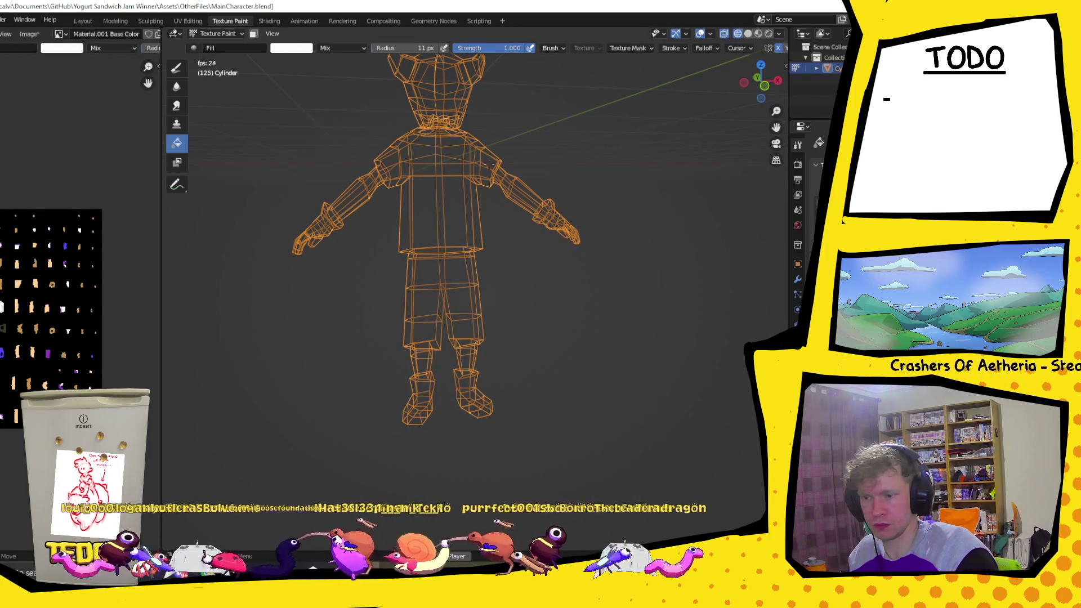
left_click(219, 34)
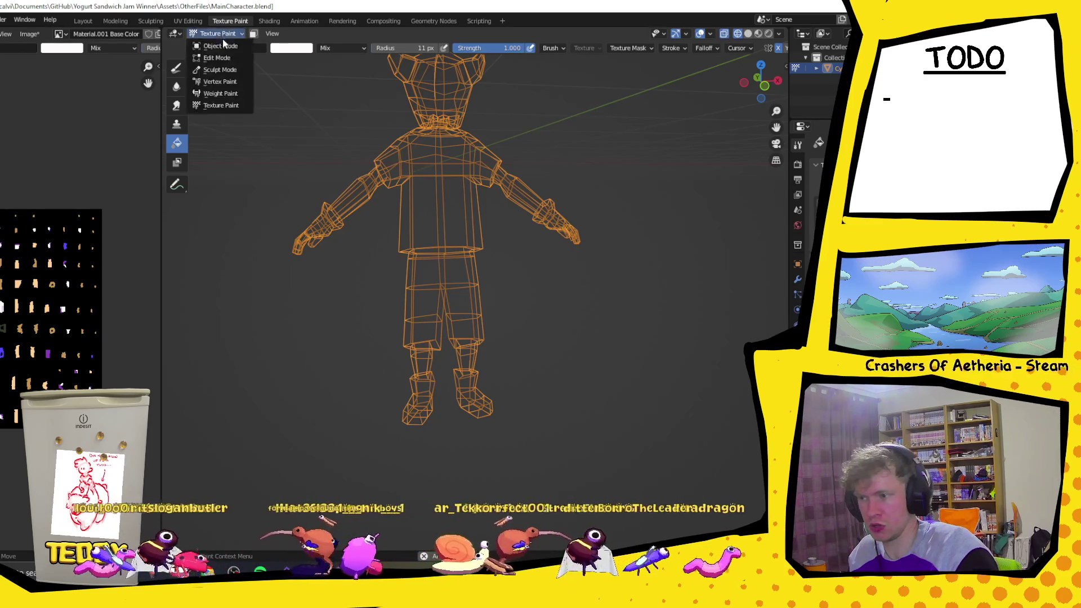
- In Edit Mode select the faces of both hands, checking them from several angles
left_click(216, 57)
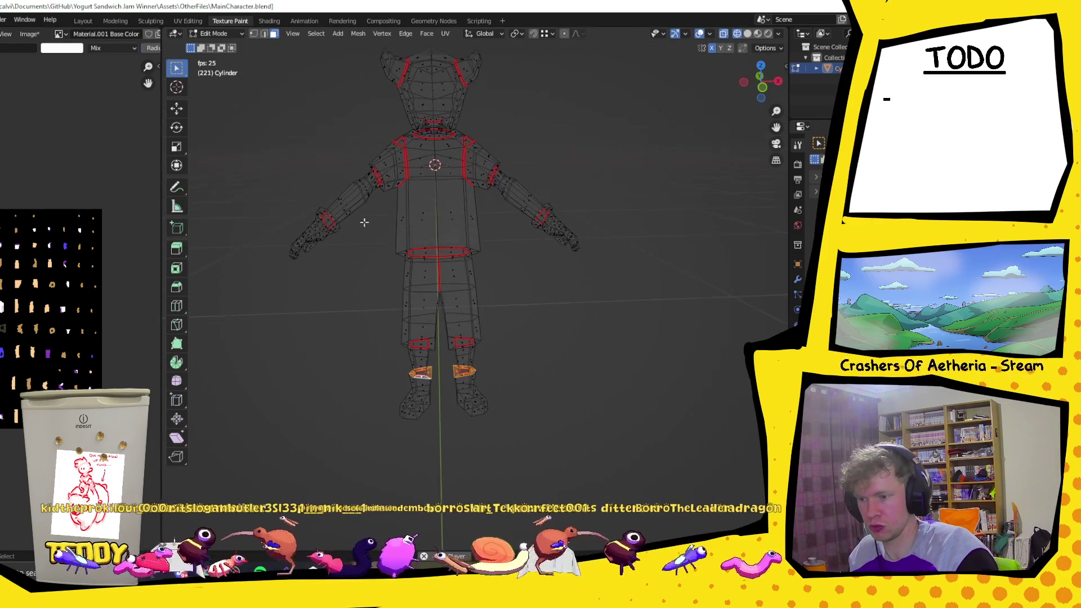
left_click_drag(279, 210, 320, 264)
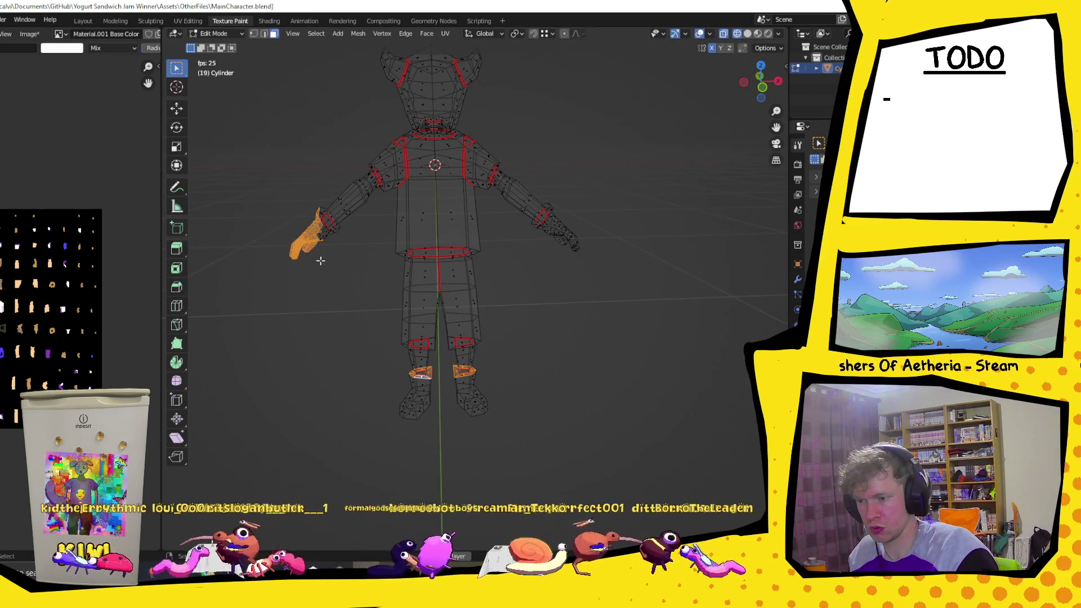
middle_click_drag(320, 238, 593, 202)
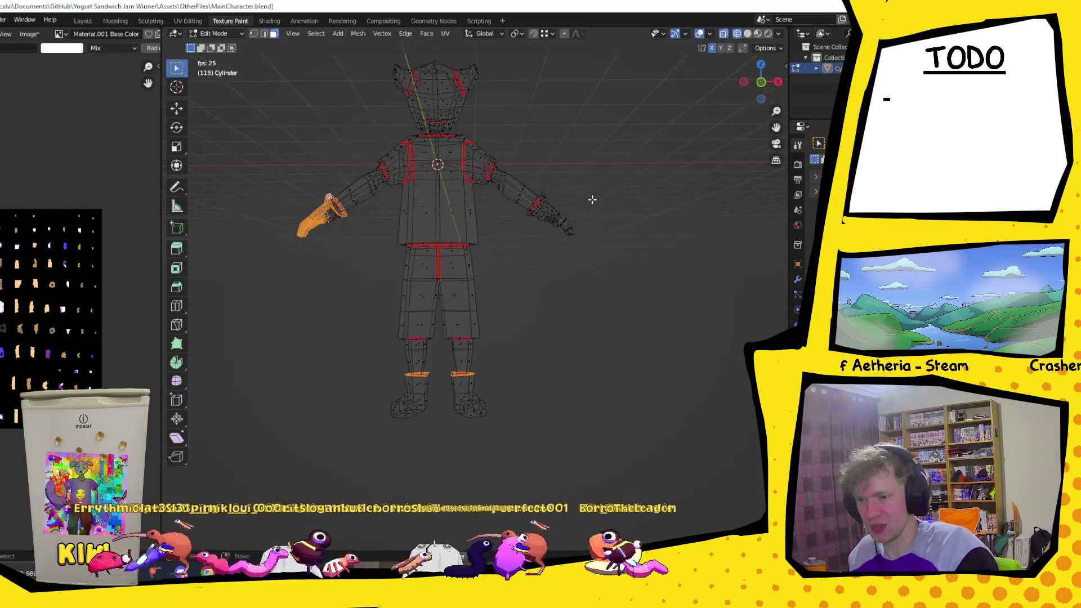
left_click_drag(576, 249, 578, 250)
middle_click_drag(620, 200, 383, 199)
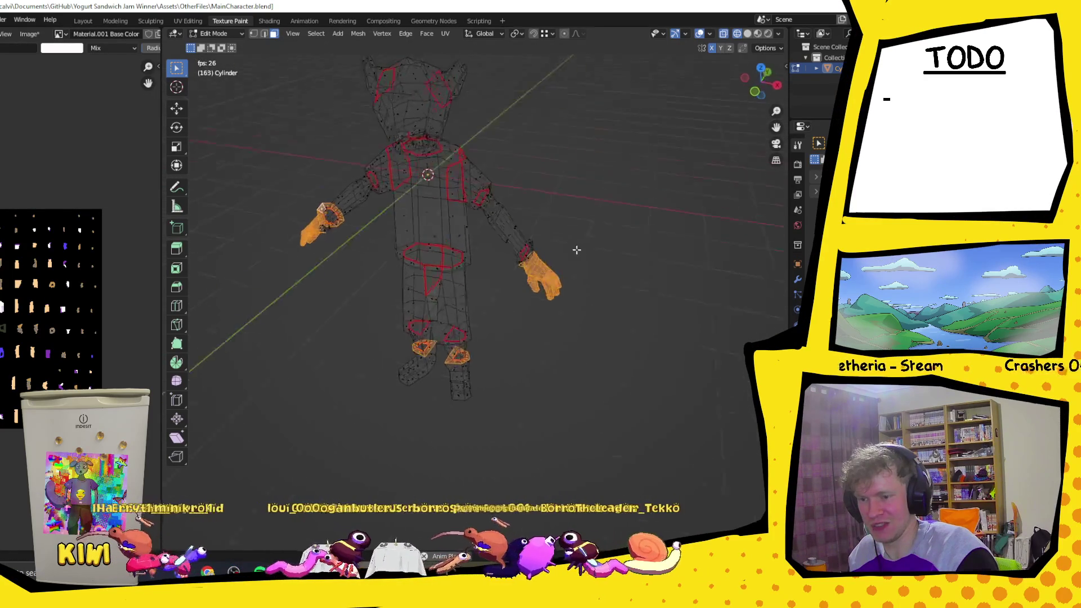
scroll(383, 199, "up", 2)
scroll(372, 177, "up", 1)
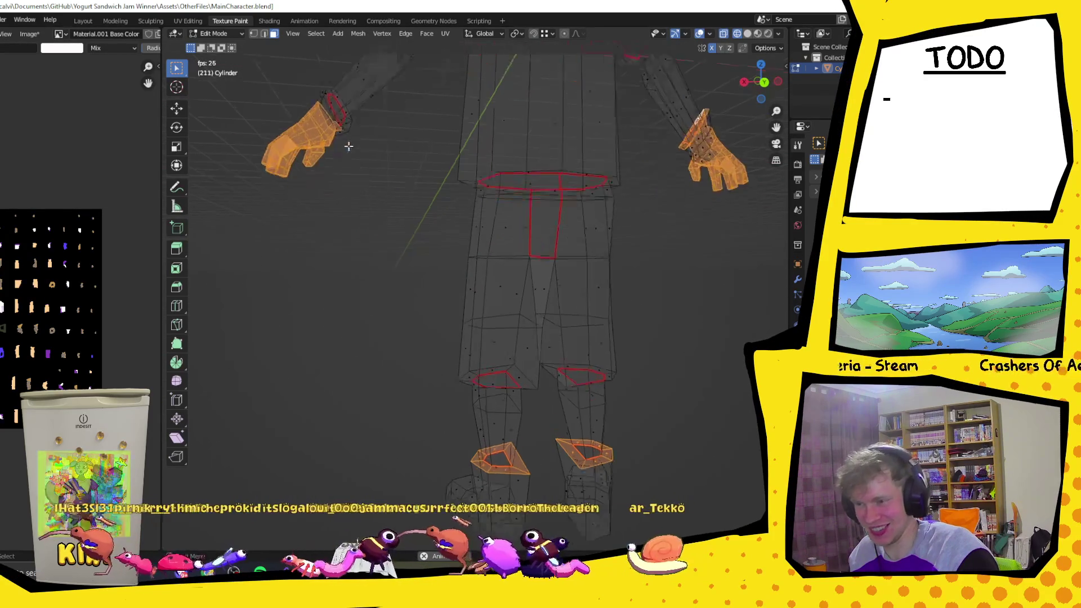
scroll(355, 151, "up", 2)
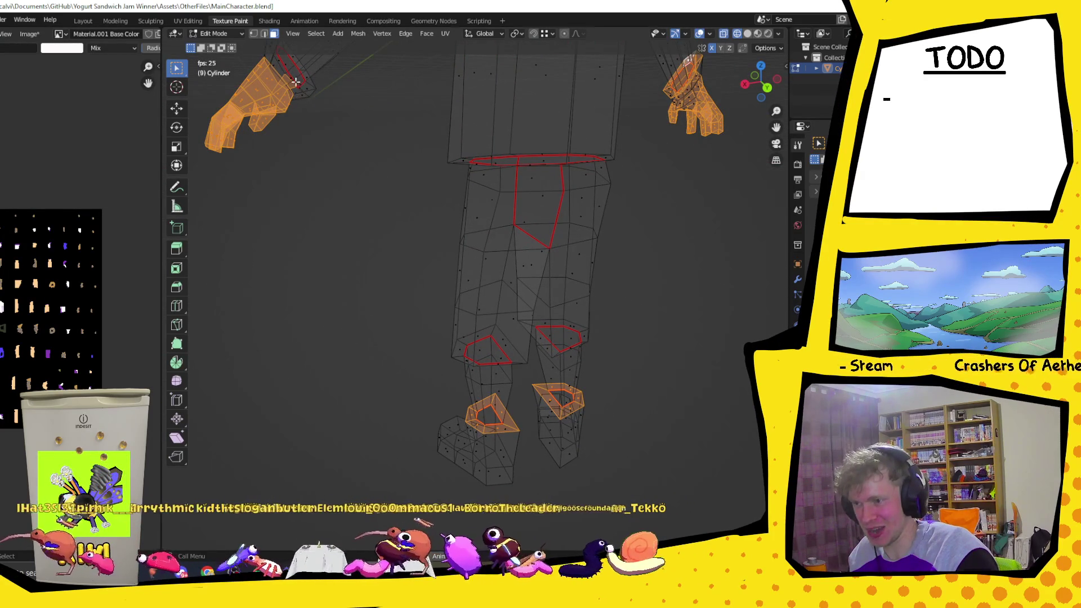
mouse_move(296, 81)
middle_mouse_down()
mouse_move(508, 157)
mouse_move(574, 248)
mouse_move(608, 187)
middle_mouse_up()
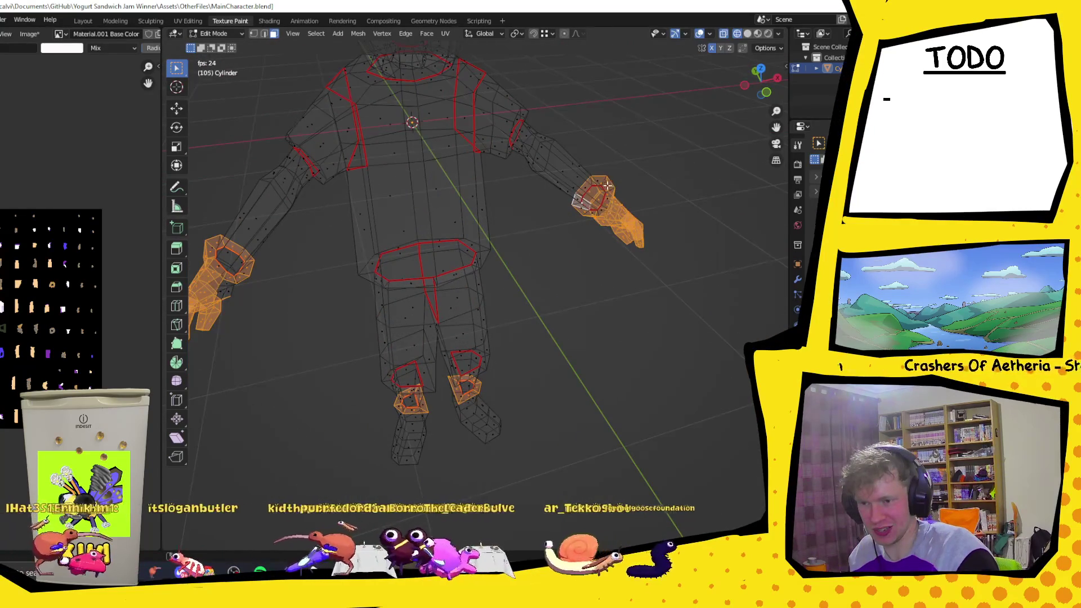
mouse_move(225, 292)
middle_mouse_down()
mouse_move(241, 304)
mouse_move(222, 259)
mouse_move(238, 175)
middle_mouse_up()
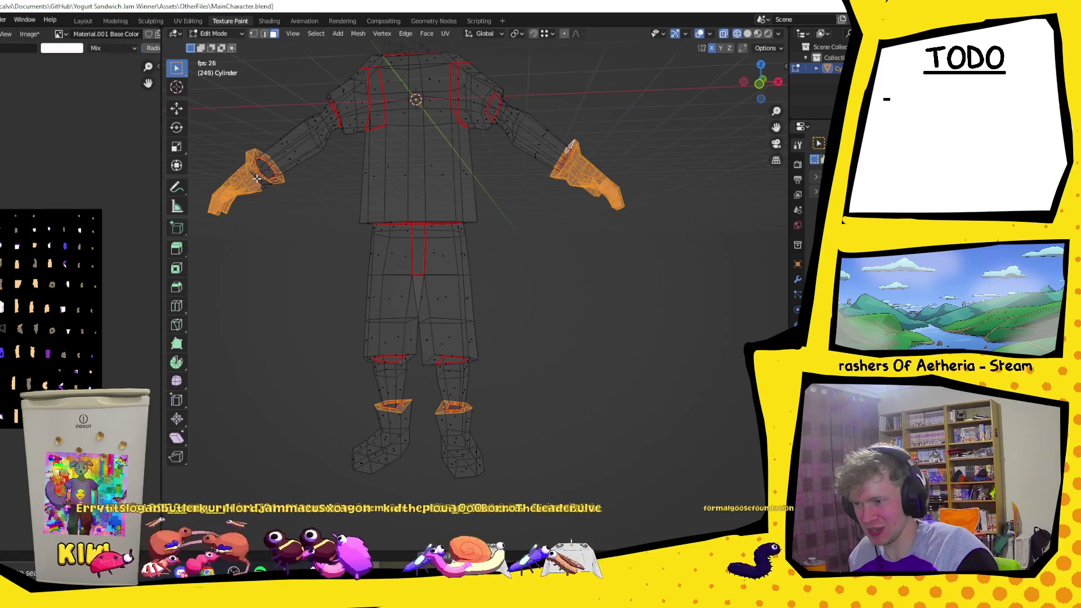
scroll(270, 179, "up", 5)
mouse_move(282, 180)
middle_mouse_down()
mouse_move(514, 188)
mouse_move(379, 181)
mouse_move(641, 209)
mouse_move(362, 189)
mouse_move(453, 241)
mouse_move(487, 234)
middle_mouse_up()
scroll(423, 241, "down", 3)
middle_click_drag(423, 241, 267, 69)
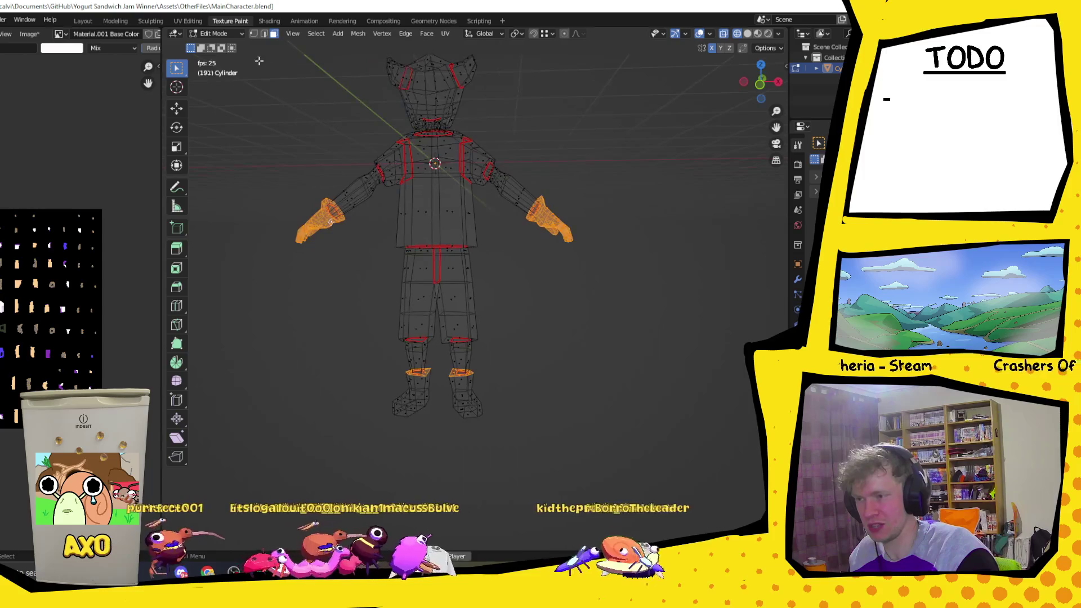
- Switch to Texture Paint with Material Preview shading, briefly revisiting Edit Mode
left_click(235, 32)
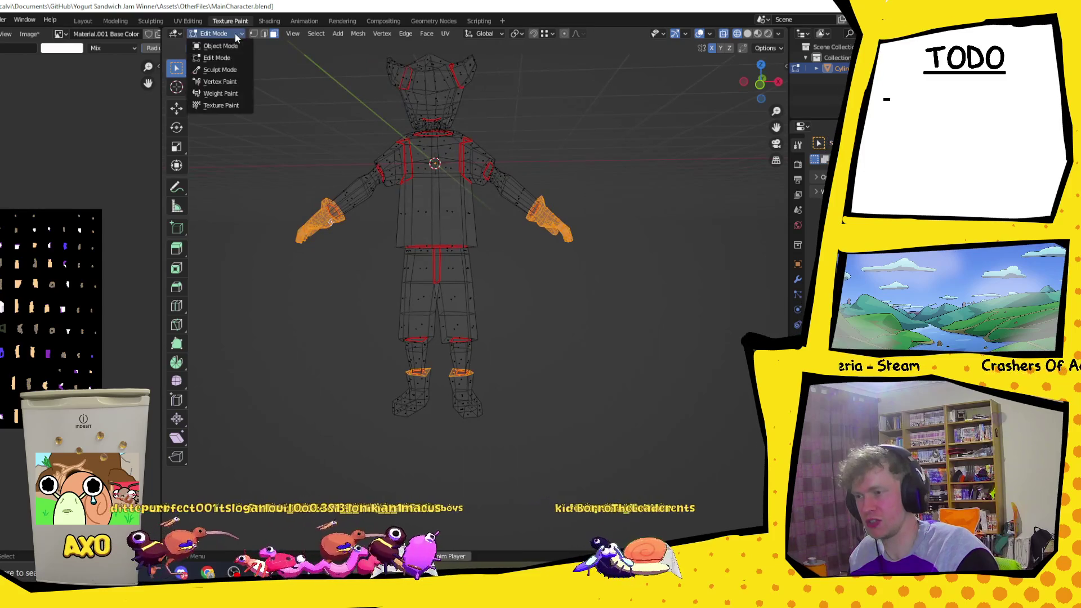
left_click(216, 105)
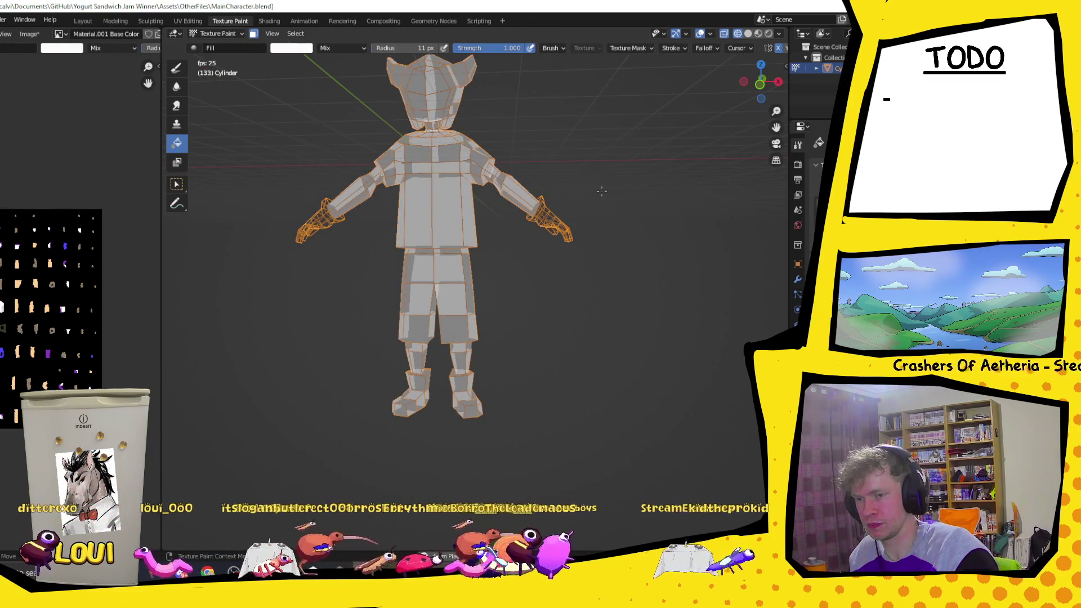
left_click(767, 34)
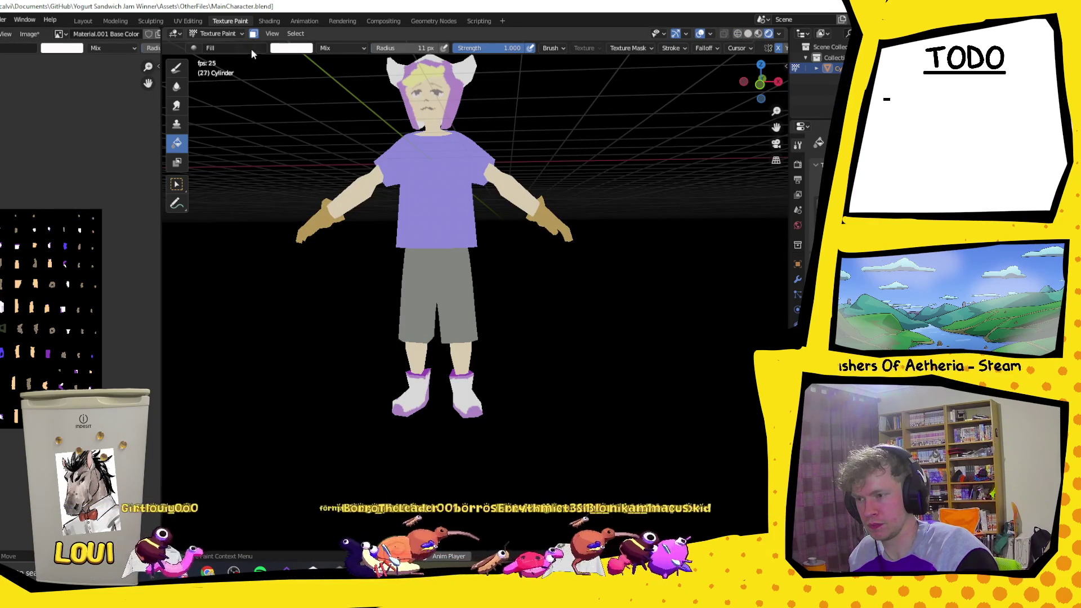
left_click(216, 33)
left_click(222, 55)
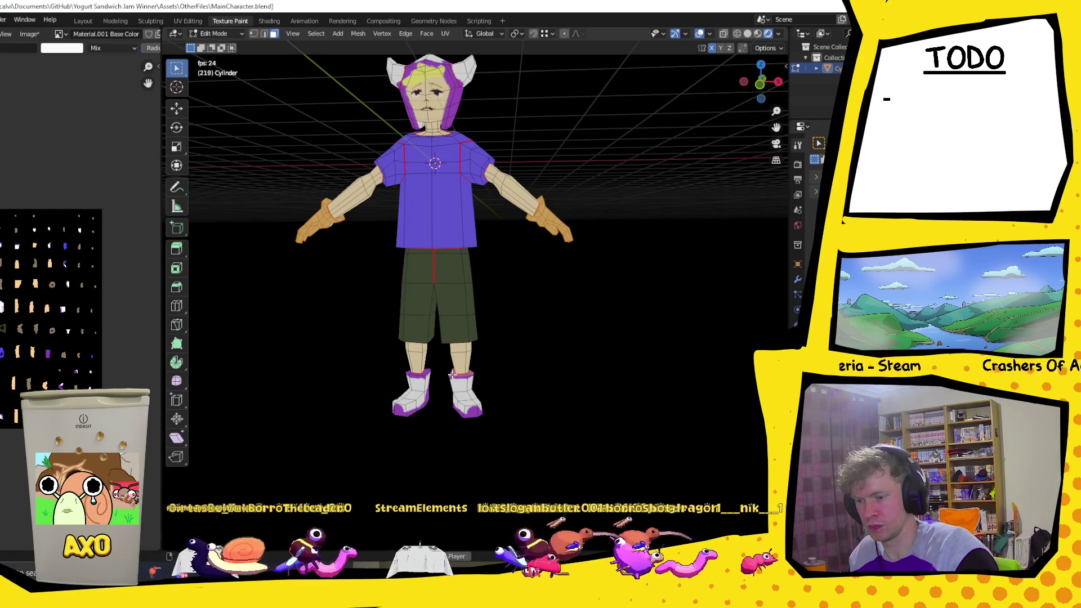
middle_click_drag(502, 386, 483, 394)
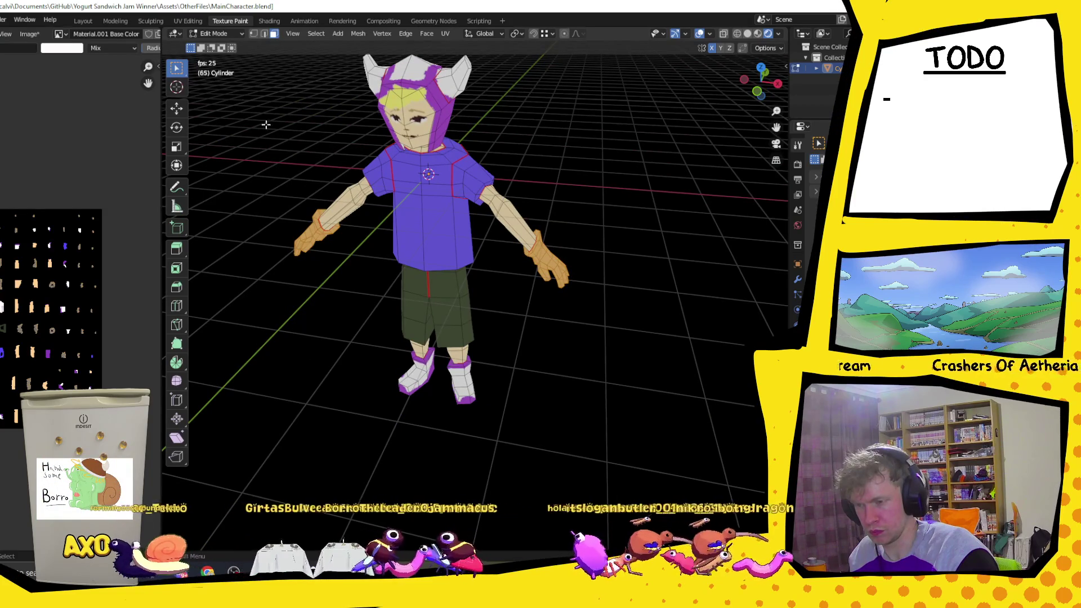
left_click(212, 33)
left_click(221, 108)
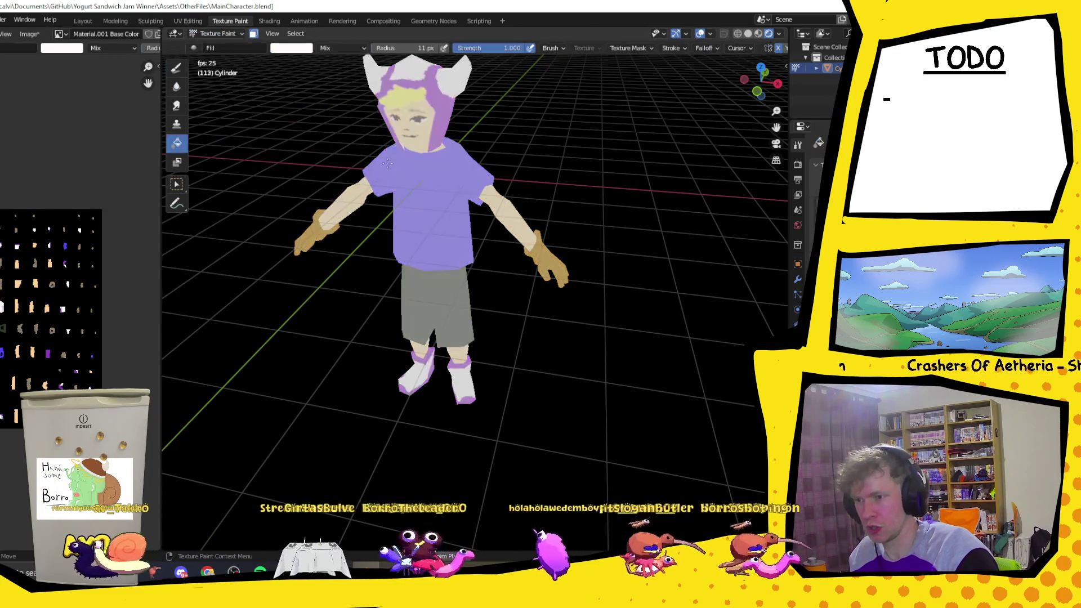
- Fill both selected hands white as gloves and turn off the face mask
middle_click_drag(386, 162, 524, 229)
left_click(558, 241)
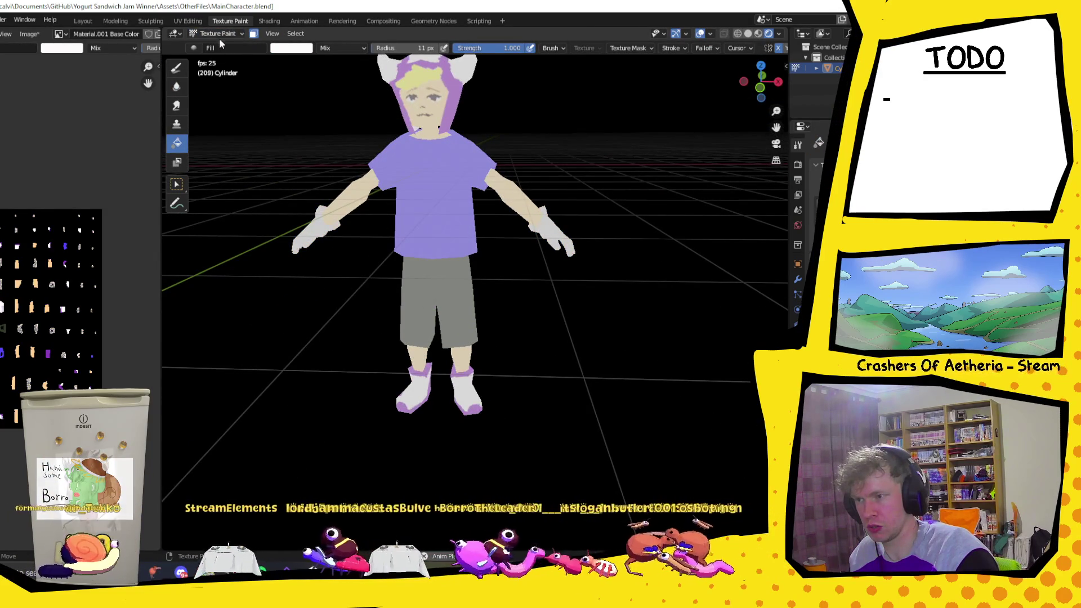
left_click(253, 33)
scroll(441, 215, "down", 4)
middle_click_drag(441, 215, 441, 242)
scroll(551, 200, "up", 3)
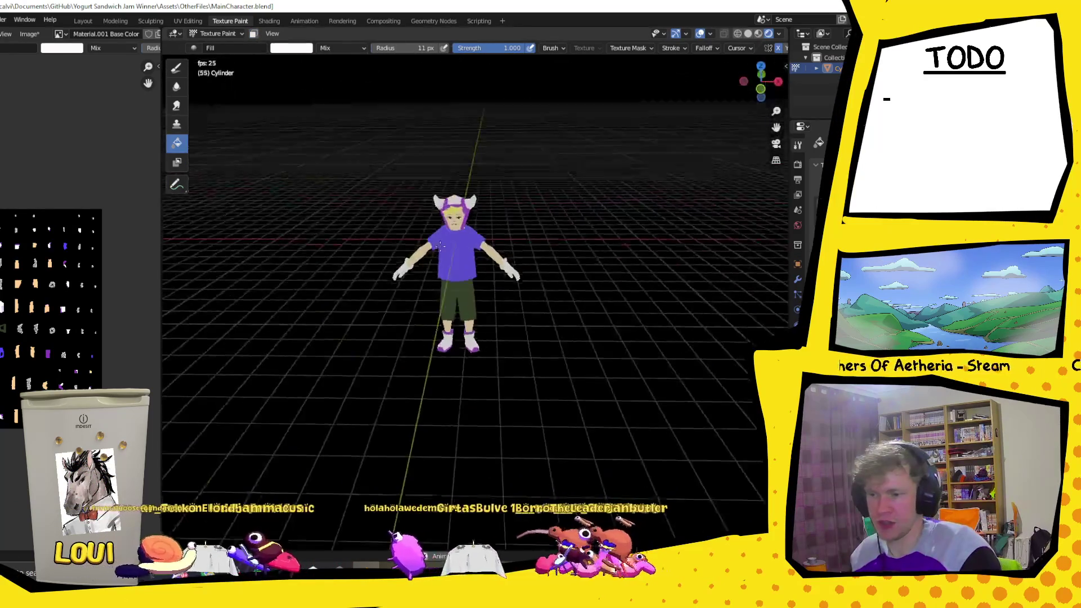
mouse_move(551, 245)
middle_mouse_down()
mouse_move(551, 199)
mouse_move(592, 197)
mouse_move(591, 245)
middle_mouse_up()
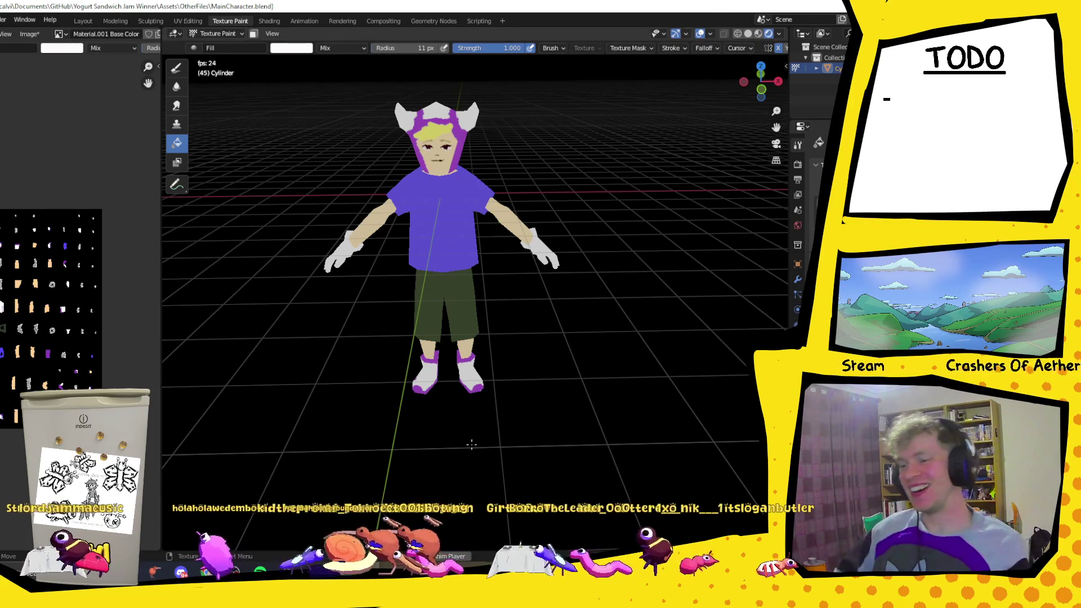
mouse_move(471, 443)
middle_mouse_down()
mouse_move(703, 194)
mouse_move(516, 260)
middle_mouse_up()
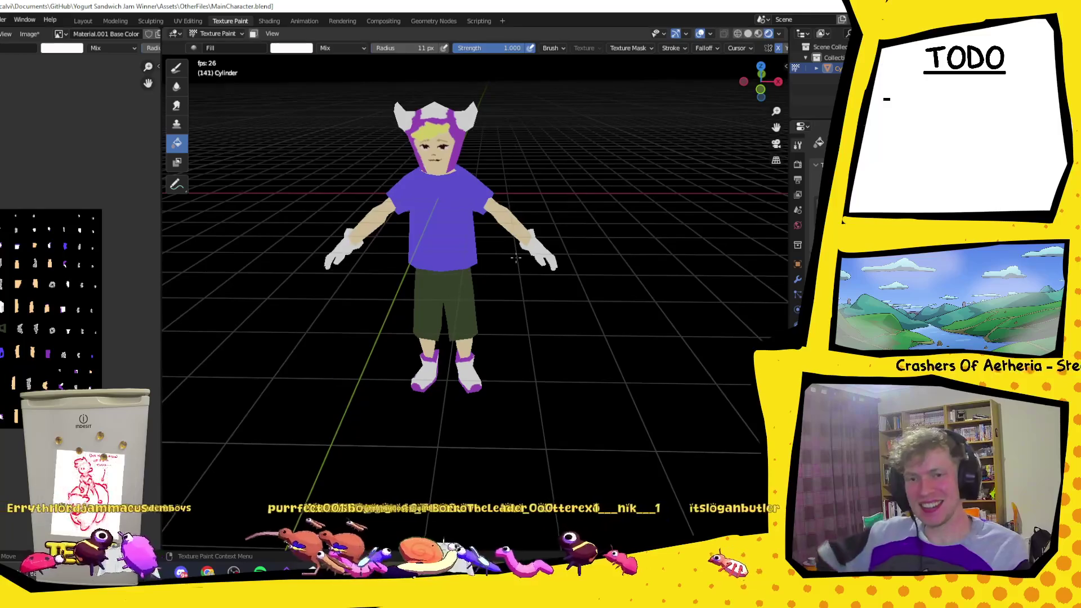
middle_click_drag(633, 373, 585, 272)
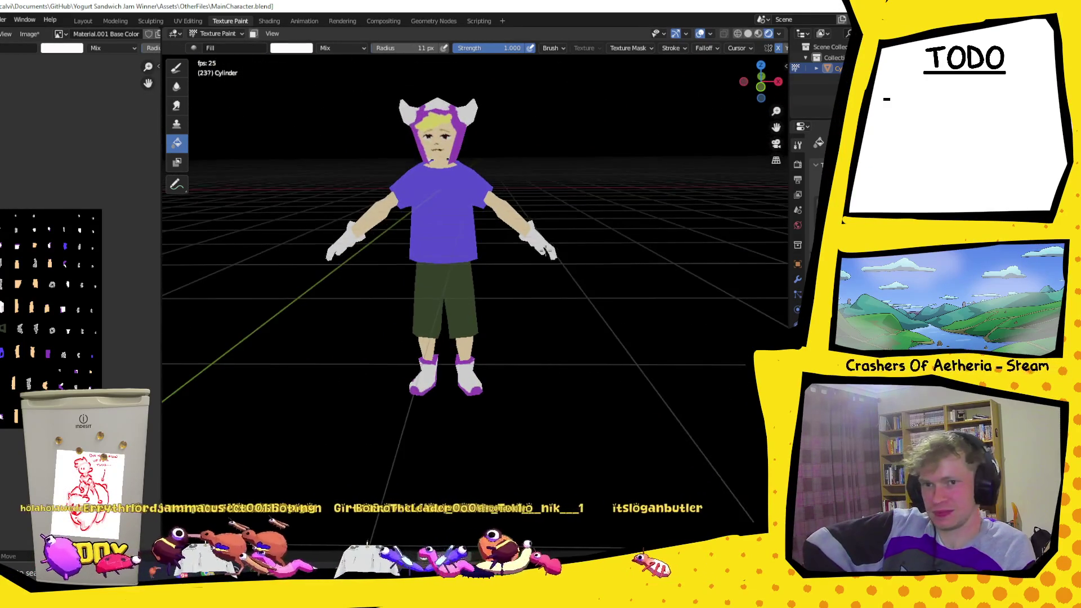
scroll(584, 273, "down", 2)
mouse_move(584, 273)
middle_mouse_down()
mouse_move(603, 202)
mouse_move(505, 187)
middle_mouse_up()
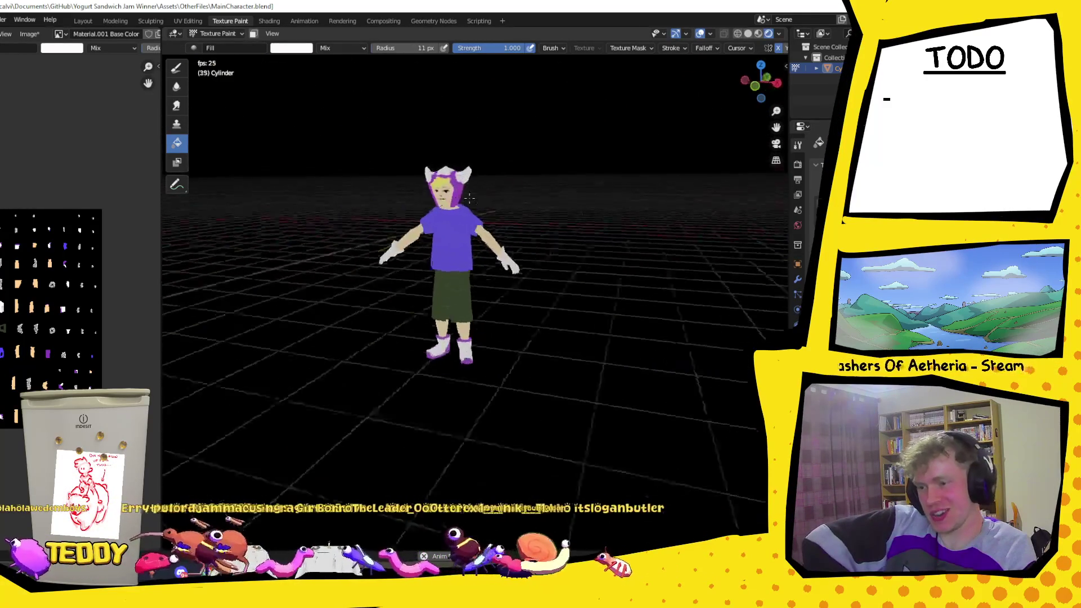
scroll(505, 188, "up", 2)
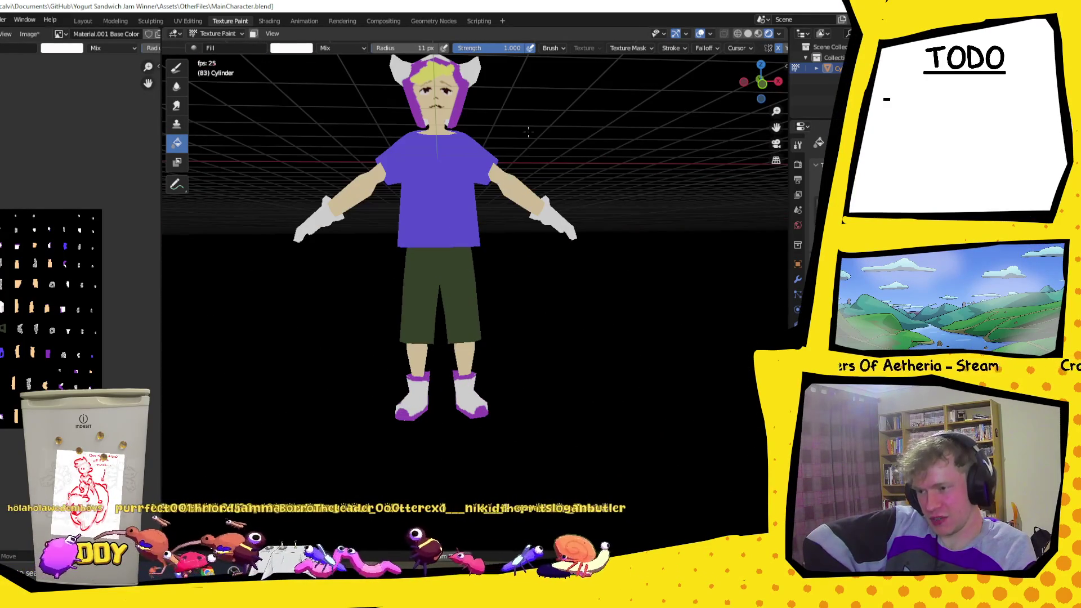
left_click_drag(777, 127, 777, 173)
scroll(553, 280, "up", 1)
mouse_move(540, 321)
middle_mouse_down()
mouse_move(553, 279)
mouse_move(590, 264)
middle_mouse_up()
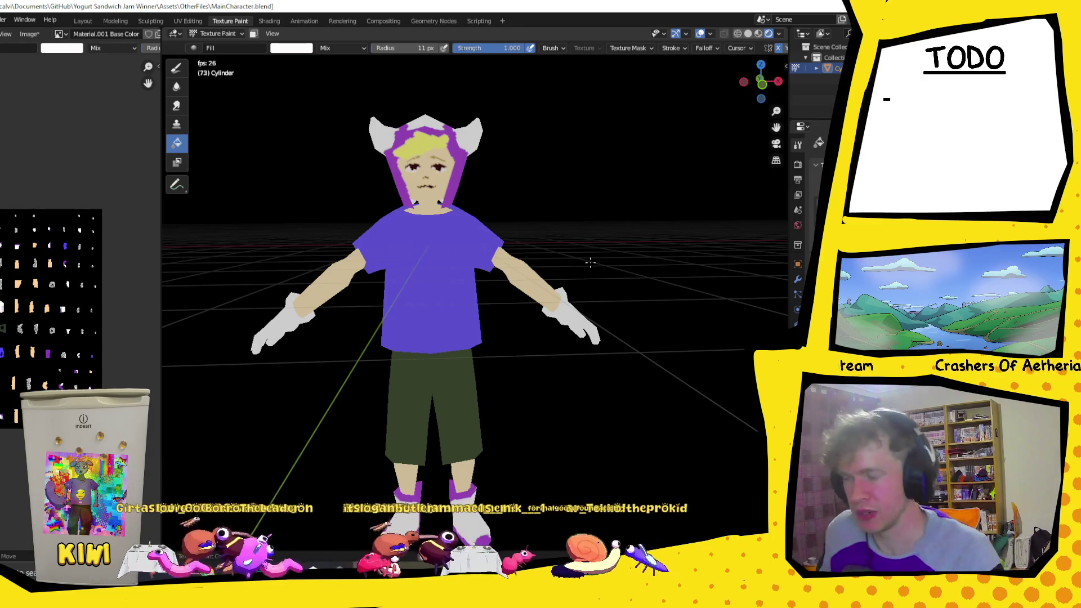
- Pick the Draw brush and set its colour to pure white, undoing a tan test stroke
left_click(177, 67)
left_click(291, 47)
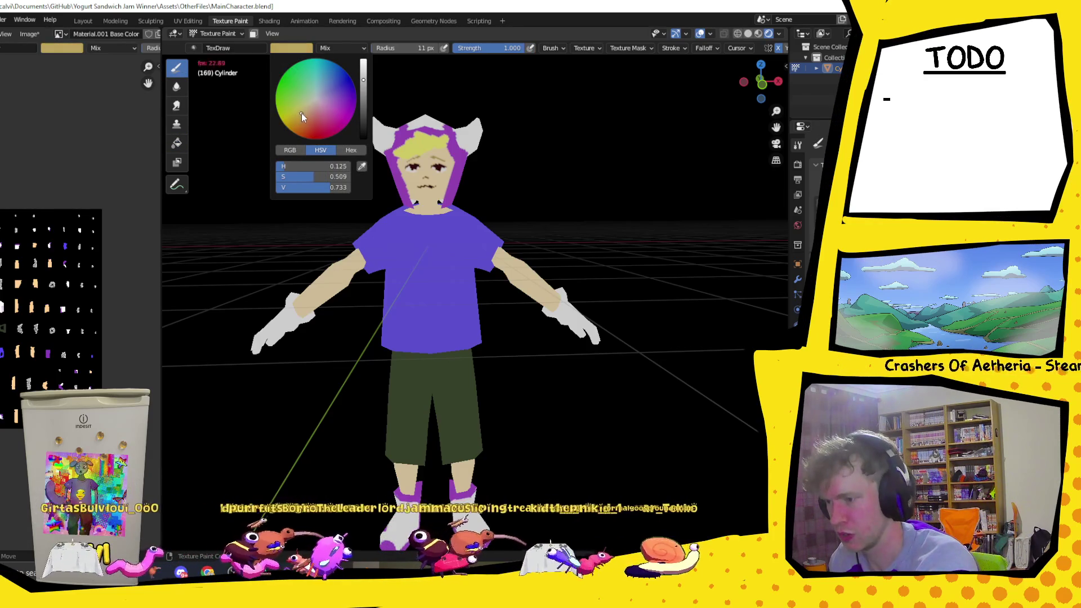
key("s")
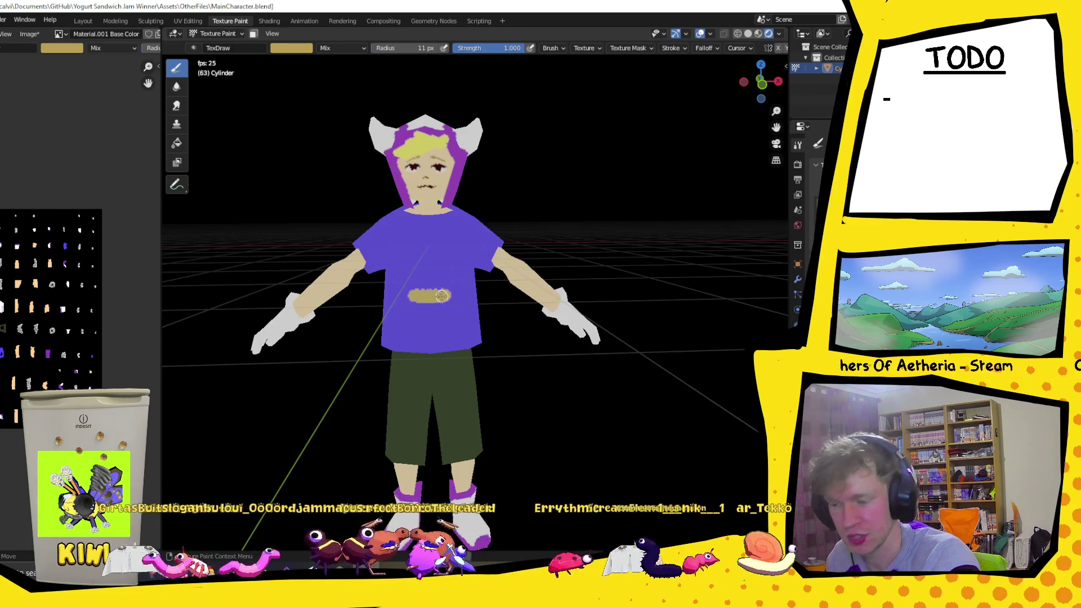
key("ctrl+z")
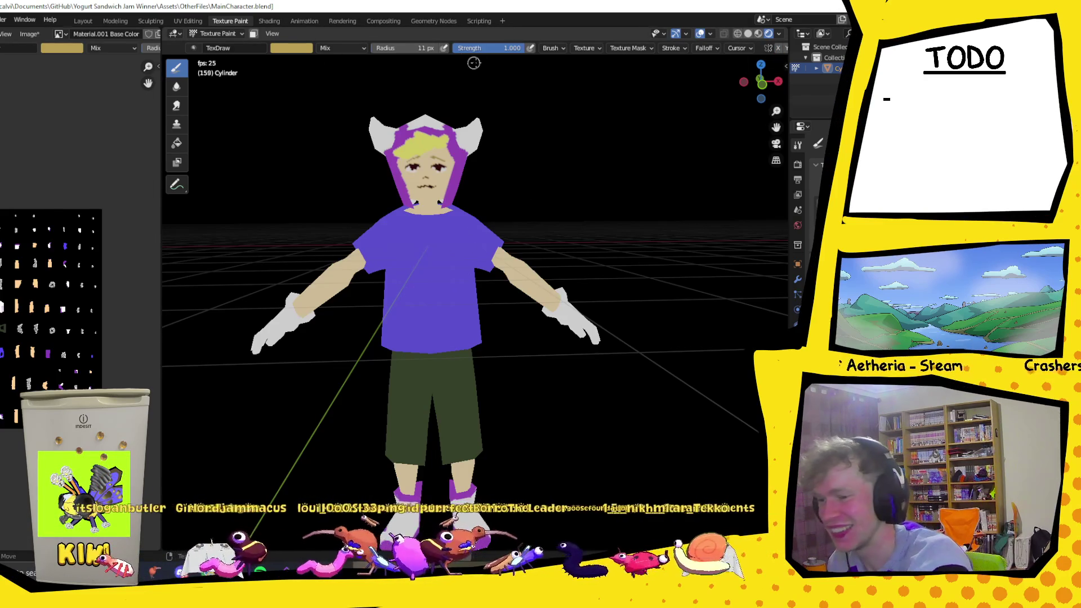
left_click(301, 48)
left_click_drag(365, 77, 363, 61)
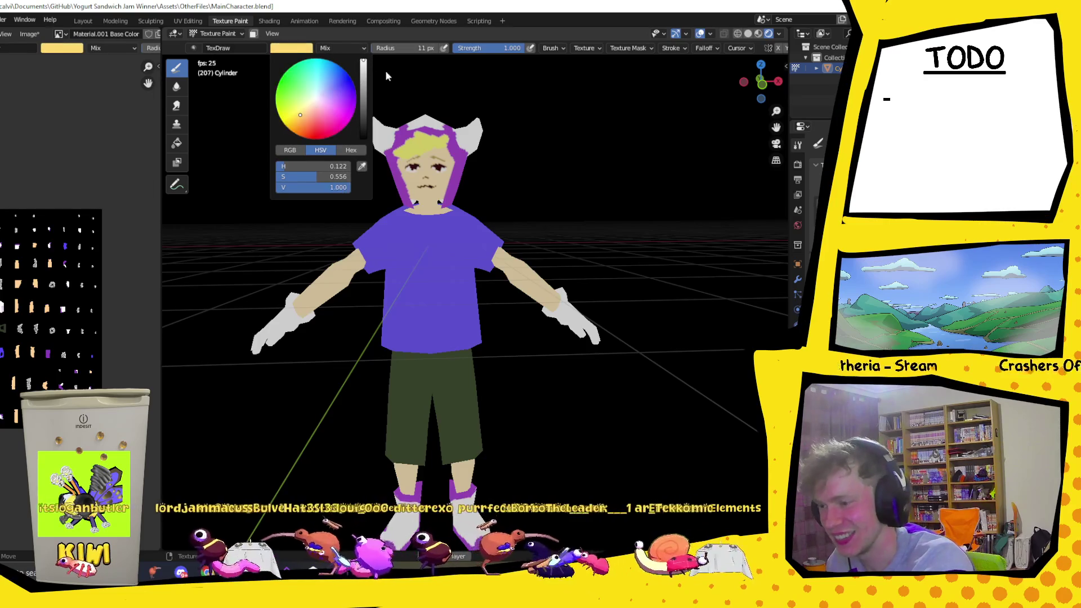
left_click(315, 100)
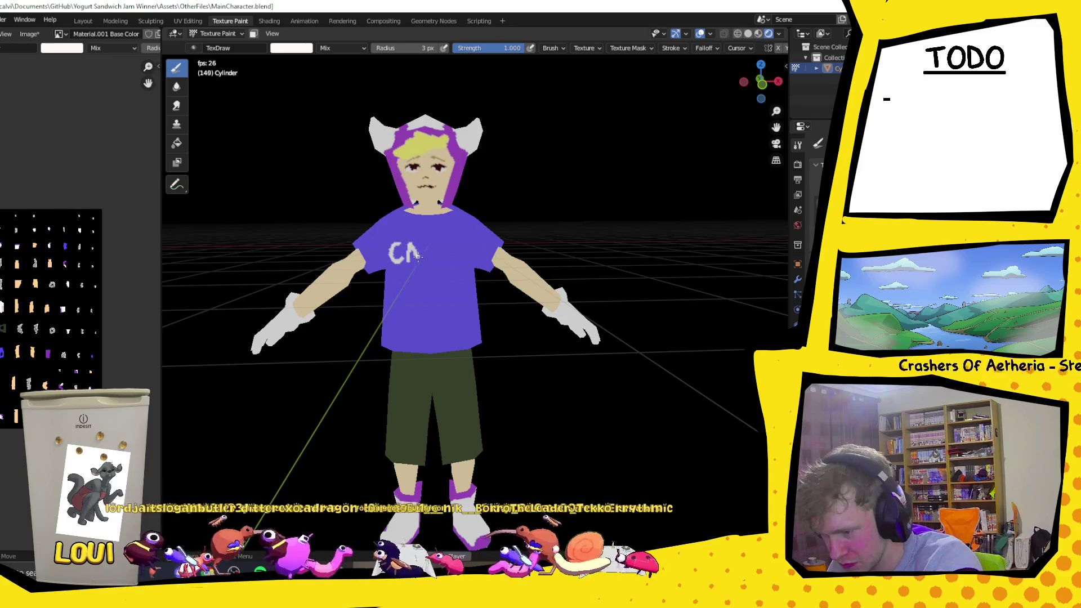
- Hand-letter CALVIN NEW YORK on the shirt with a 1 px brush
left_click_drag(422, 245, 430, 262)
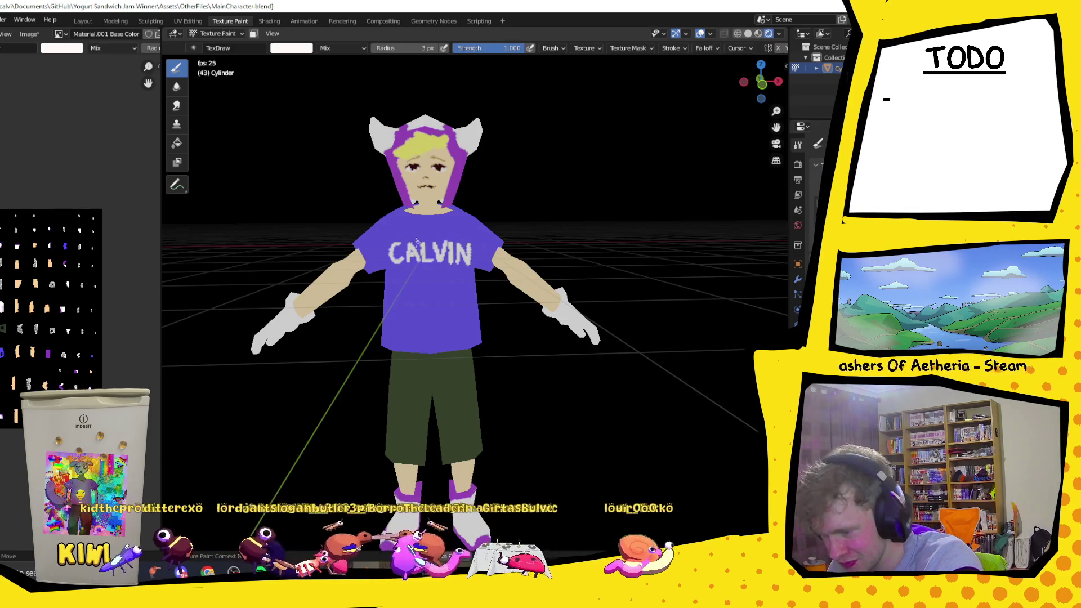
key("bracketleft")
key("bracketleft")
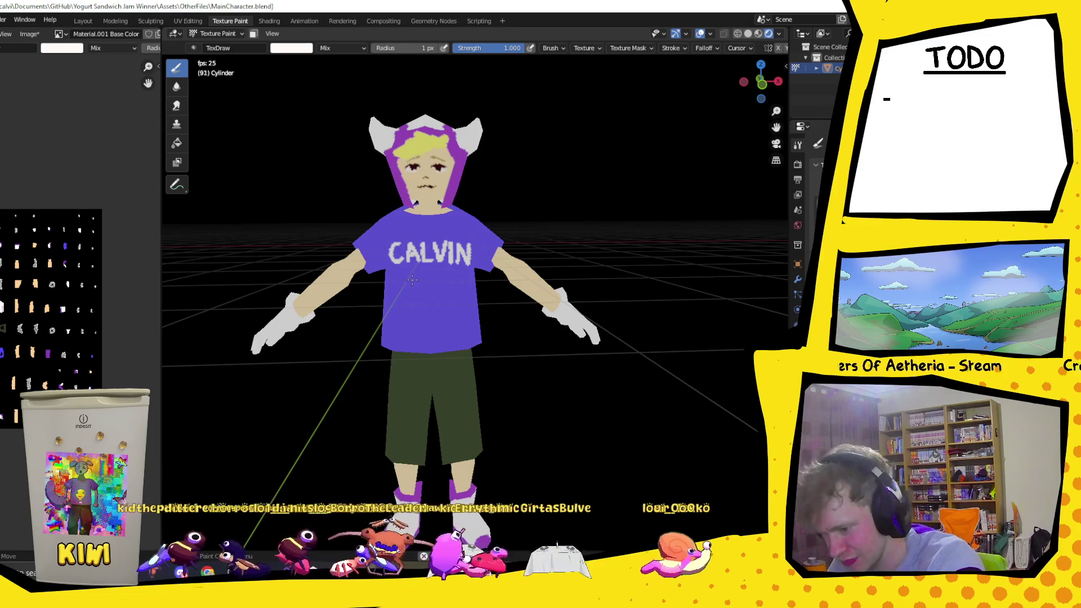
left_click_drag(425, 270, 433, 281)
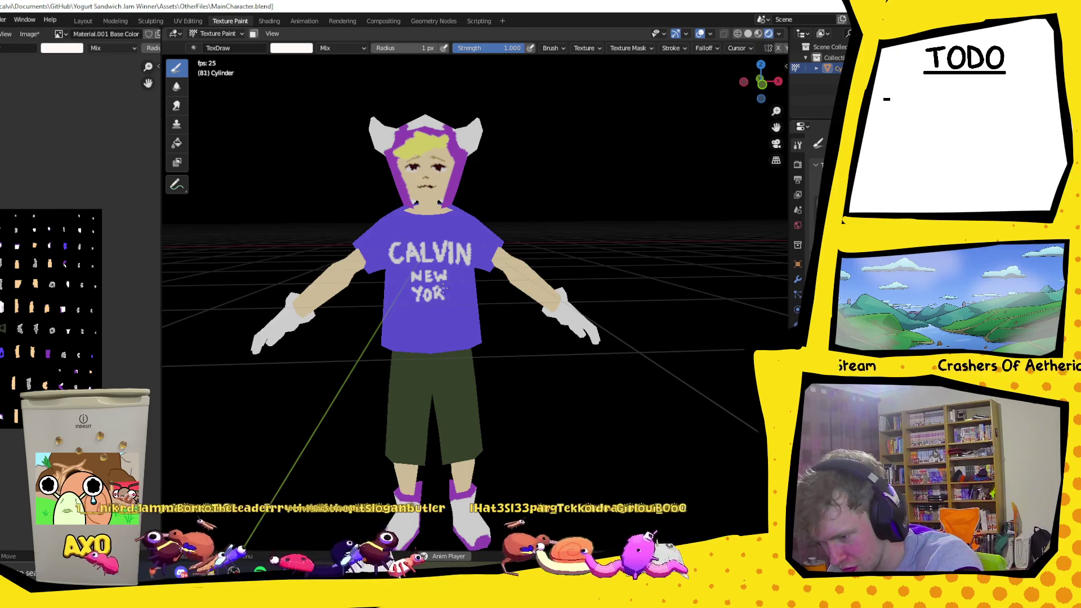
left_click_drag(443, 287, 451, 291)
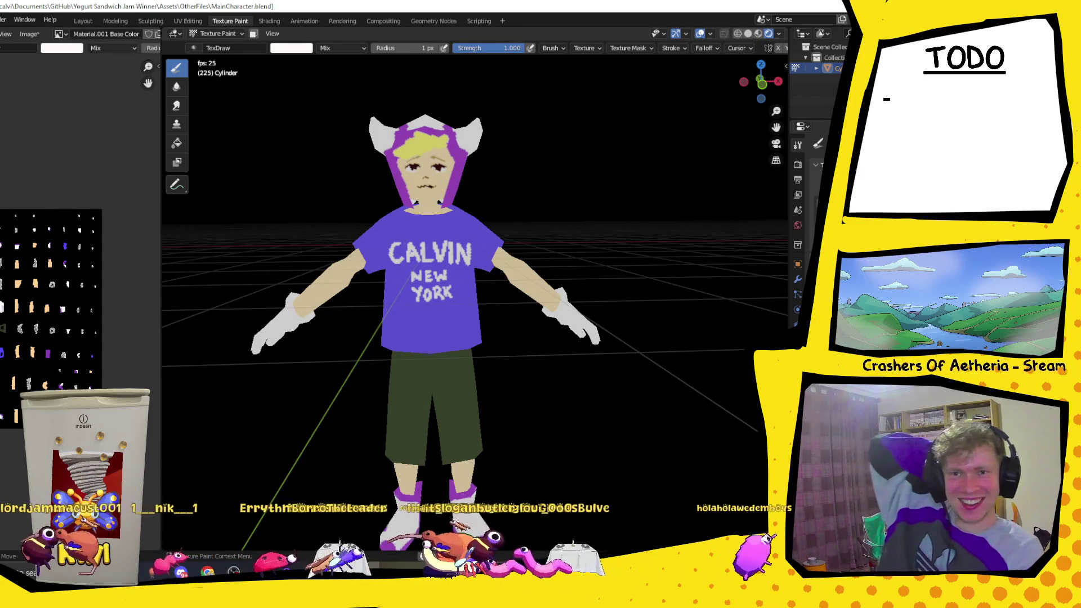
mouse_move(532, 225)
middle_mouse_down()
mouse_move(570, 262)
mouse_move(440, 272)
mouse_move(619, 247)
mouse_move(483, 255)
middle_mouse_up()
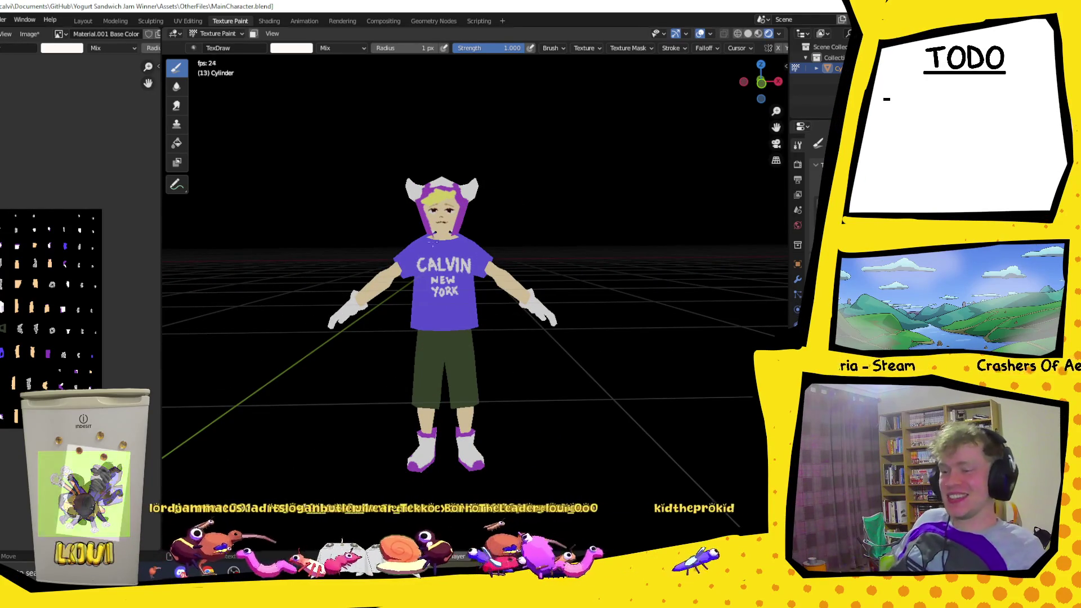
mouse_move(493, 250)
middle_mouse_down()
mouse_move(380, 277)
mouse_move(490, 293)
middle_mouse_up()
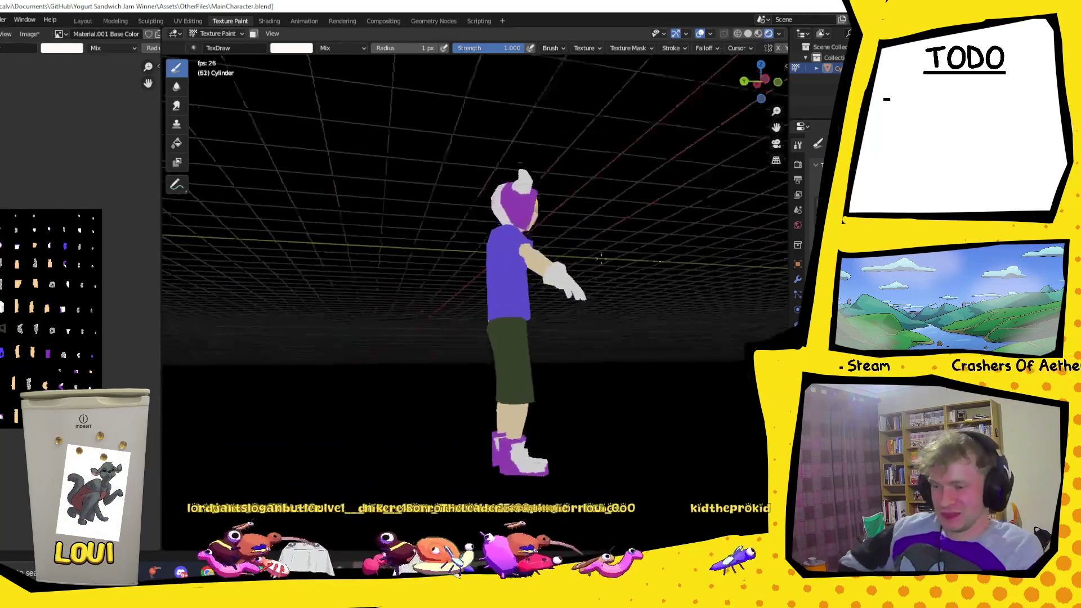
mouse_move(491, 291)
middle_mouse_down()
mouse_move(347, 284)
mouse_move(463, 286)
middle_mouse_up()
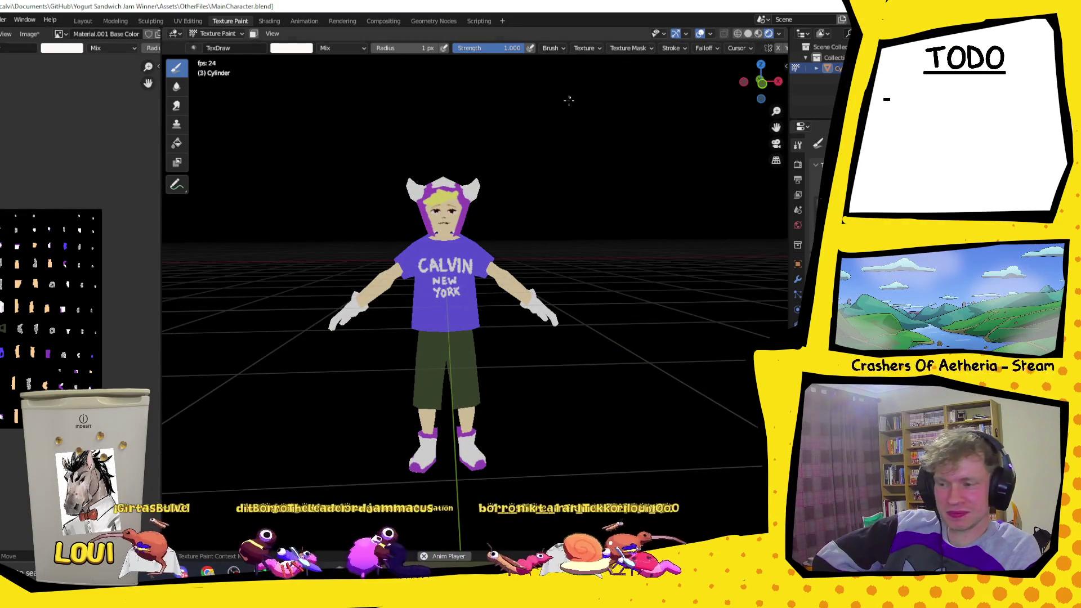
scroll(502, 174, "up", 2)
scroll(465, 161, "up", 2)
scroll(428, 148, "up", 2)
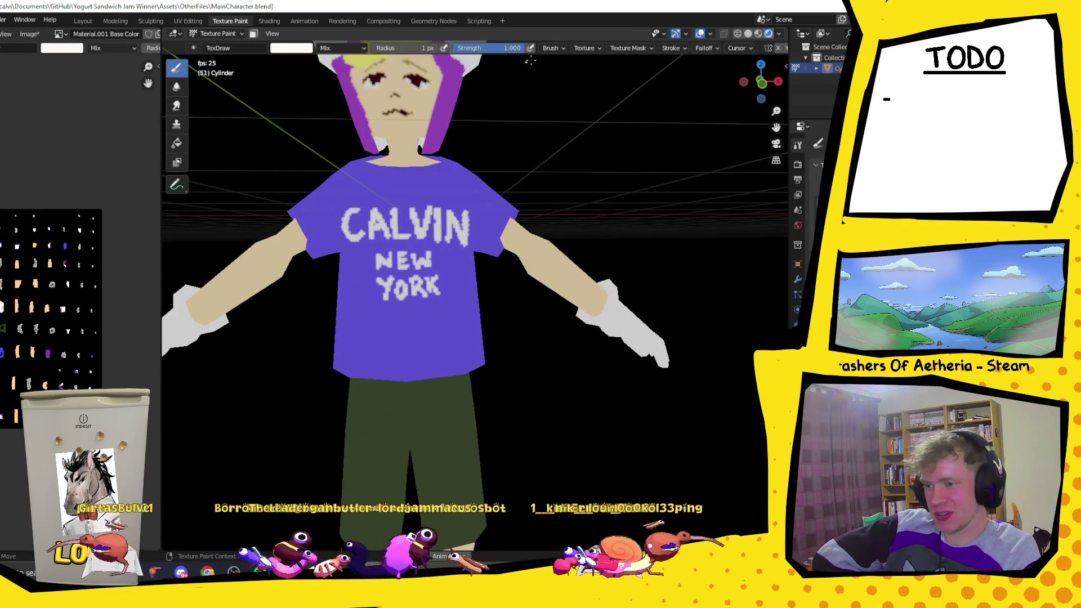
scroll(471, 277, "down", 10)
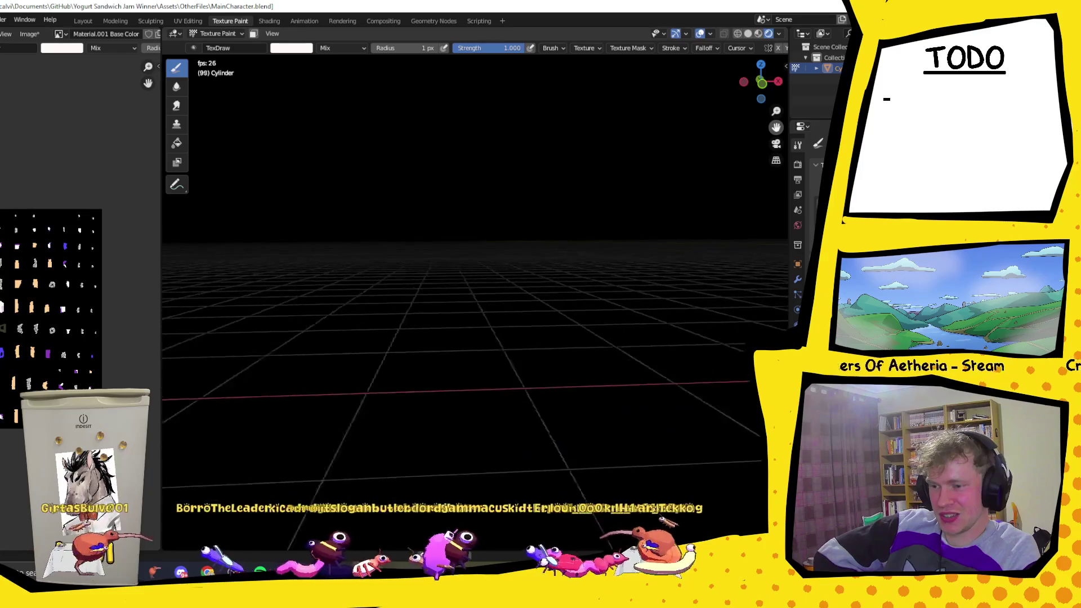
scroll(472, 277, "down", 3)
scroll(654, 221, "down", 5)
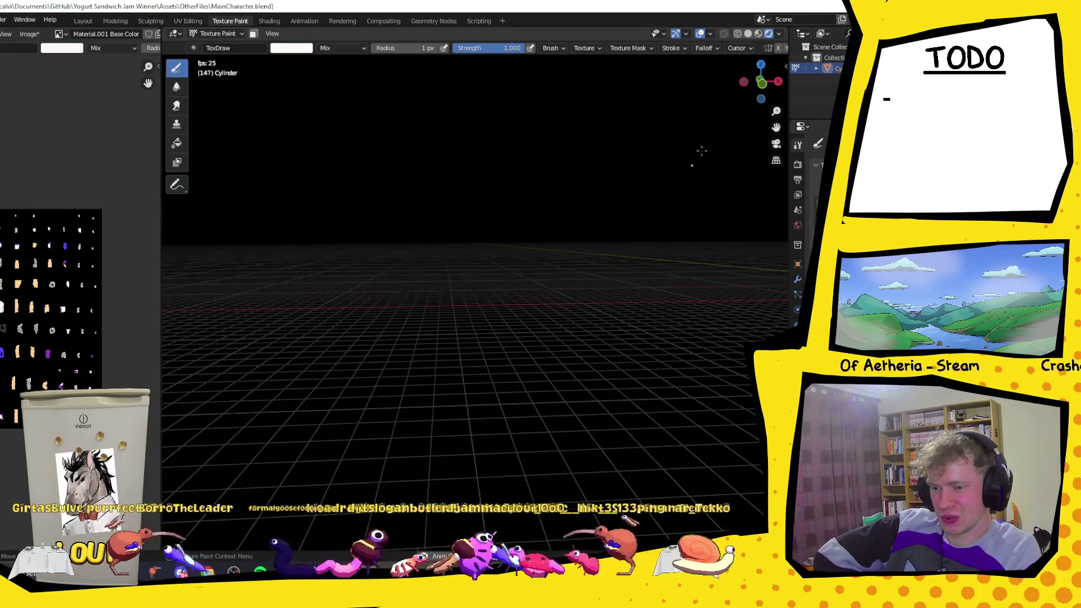
scroll(776, 127, "up", 5)
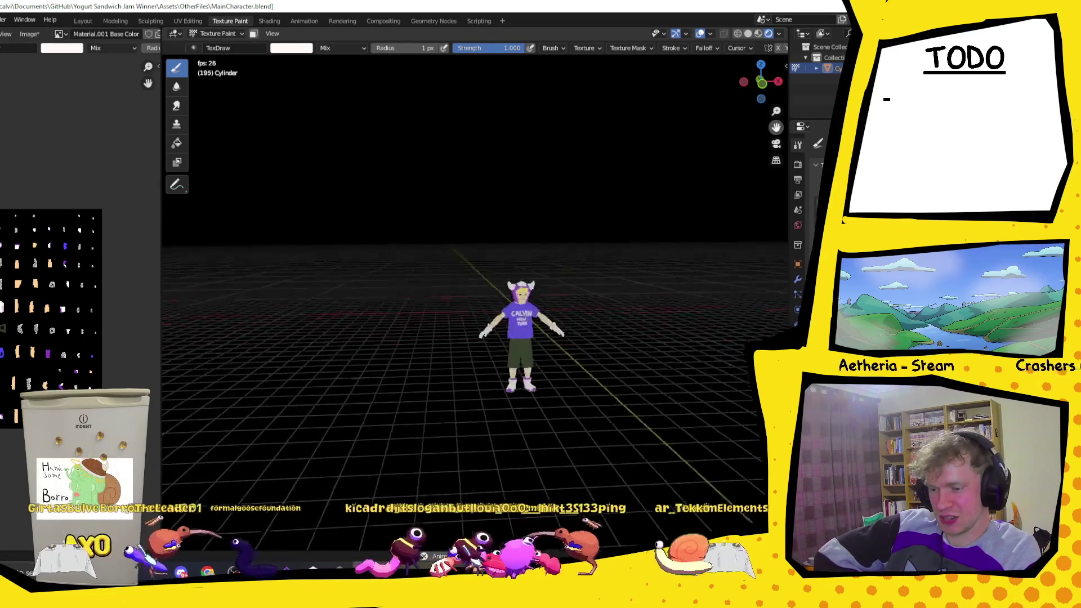
left_click_drag(776, 126, 170, 99)
scroll(380, 191, "up", 3)
scroll(465, 178, "up", 2)
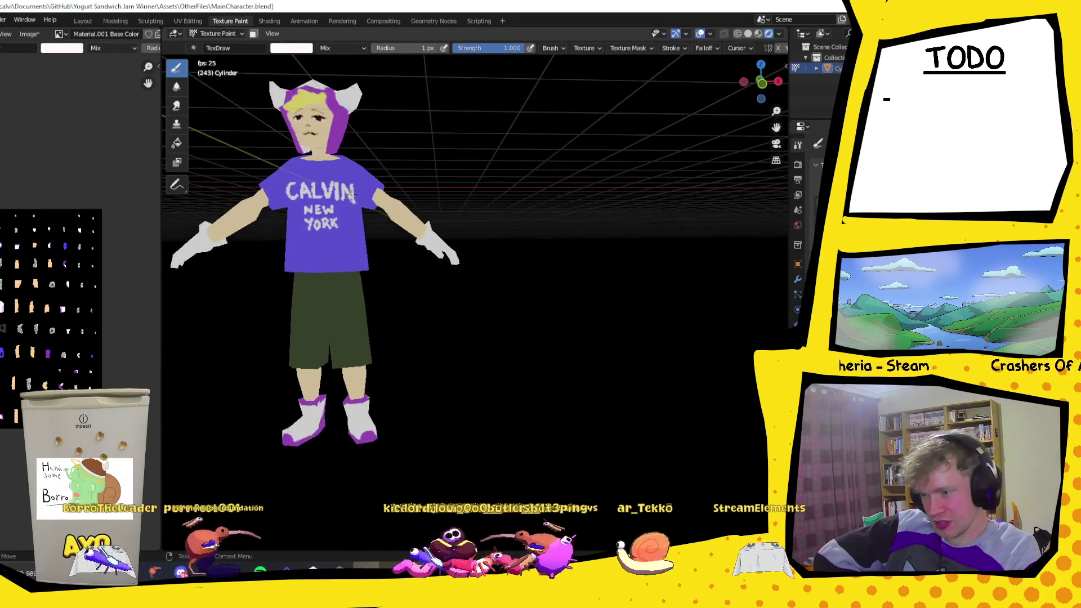
scroll(554, 163, "up", 3)
left_click_drag(776, 142, 332, 314)
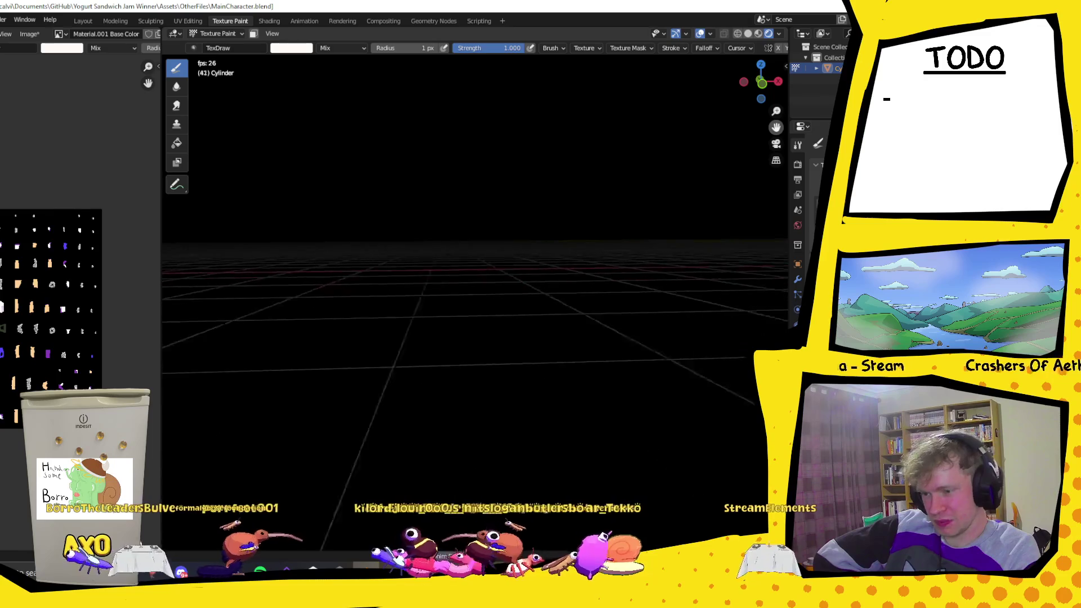
middle_click_drag(331, 314, 656, 268)
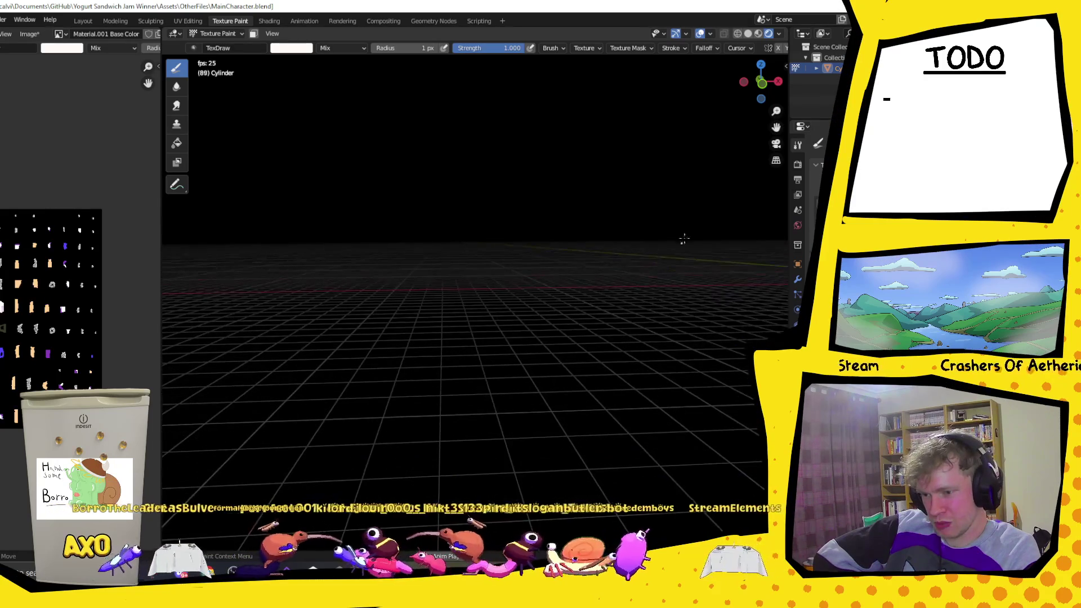
middle_click_drag(766, 127, 601, 262)
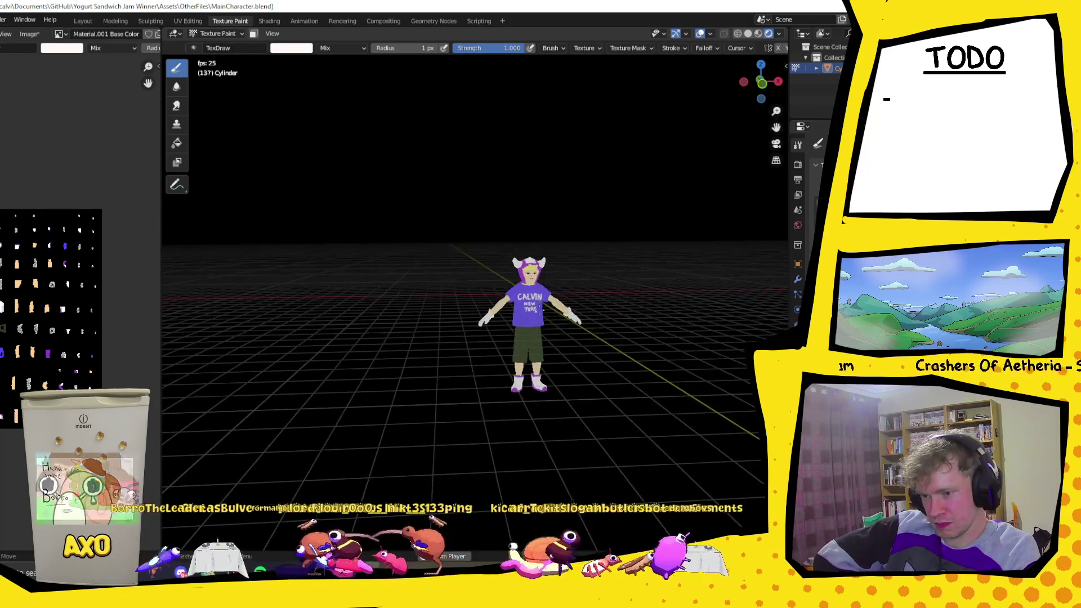
left_click_drag(774, 128, 419, 197)
scroll(420, 198, "up", 3)
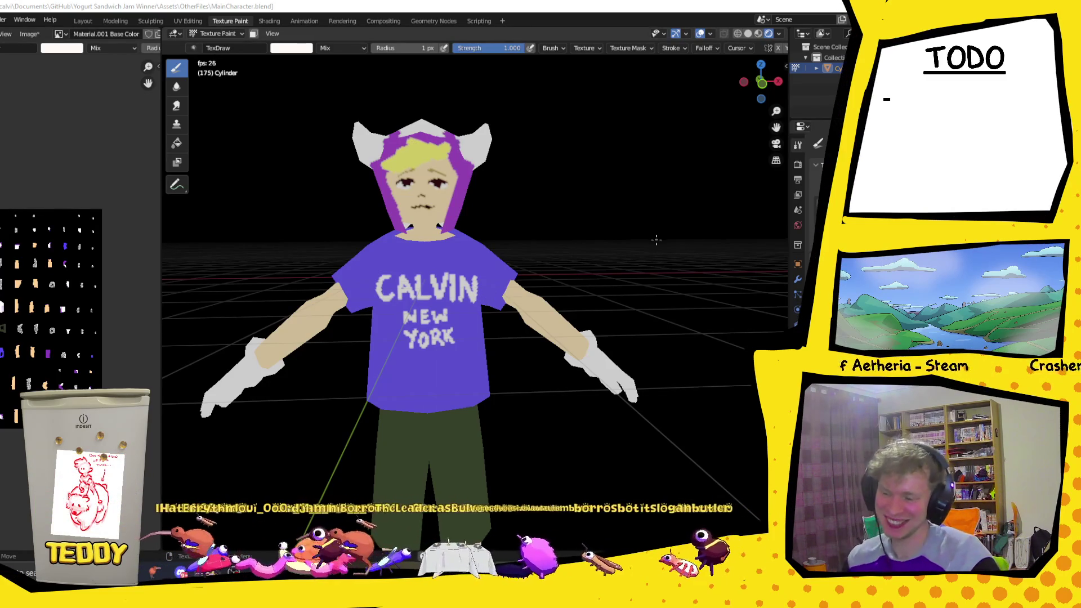
scroll(472, 199, "down", 2)
scroll(471, 198, "down", 2)
mouse_move(499, 246)
middle_mouse_down()
mouse_move(533, 282)
mouse_move(507, 279)
middle_mouse_up()
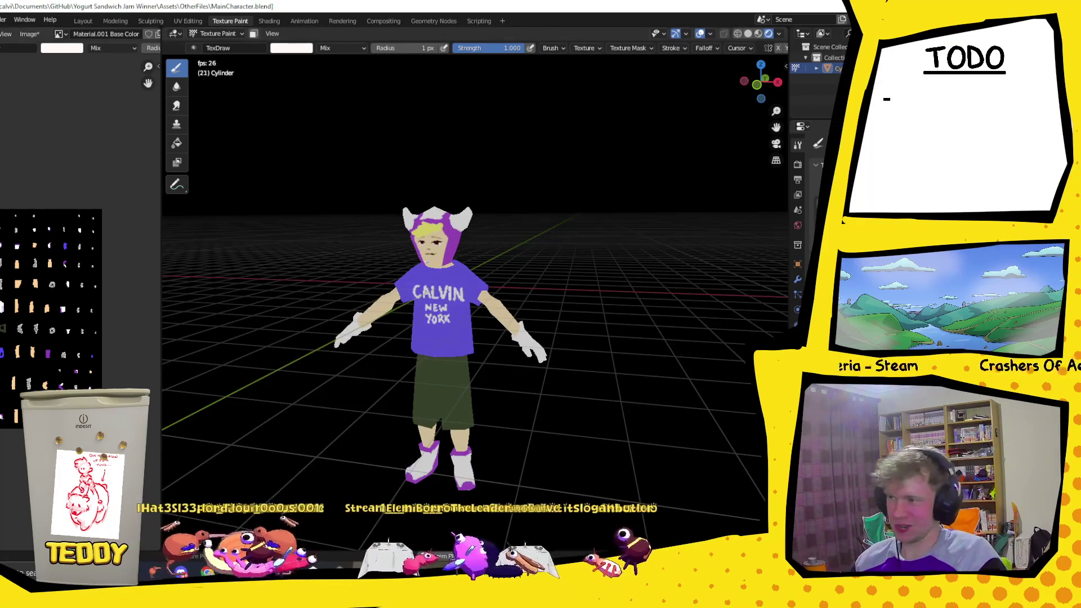
left_click(3, 19)
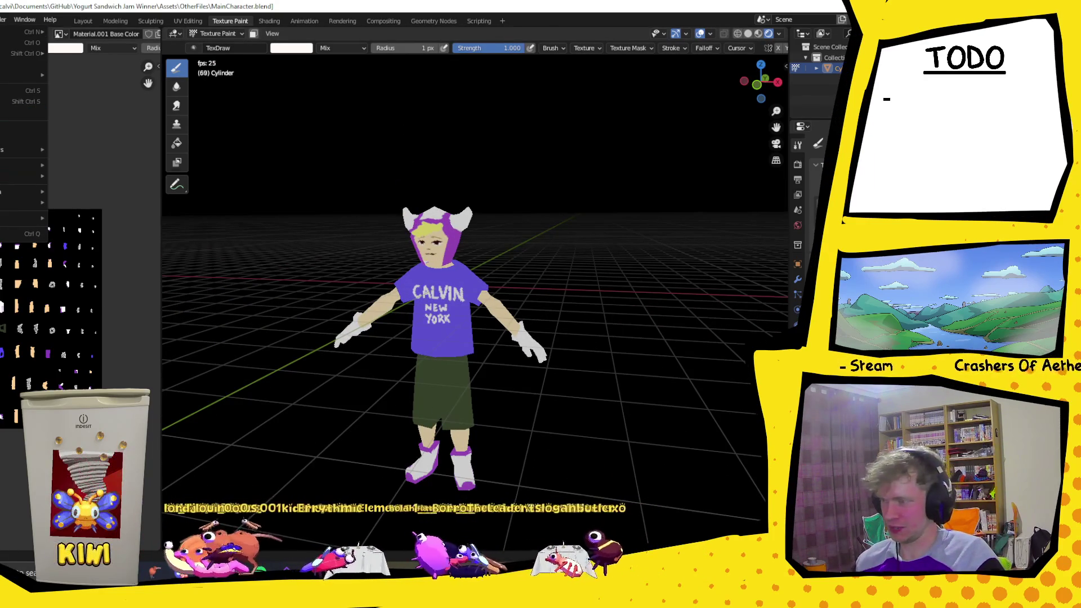
- Export the character as FBX named Player into the Models folder
mouse_move(21, 177)
left_click(85, 261)
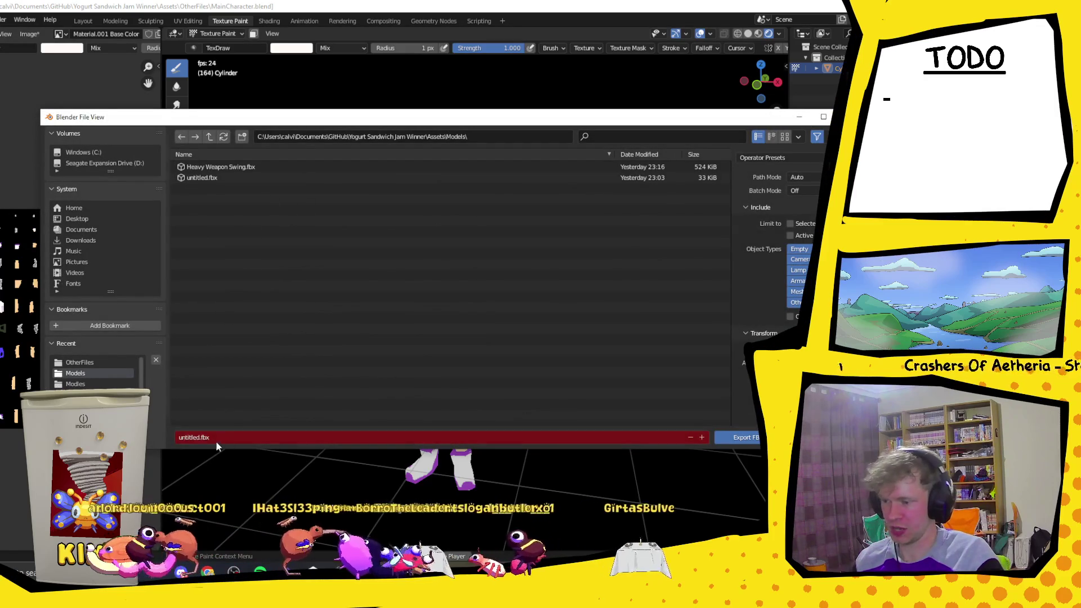
left_click(197, 438)
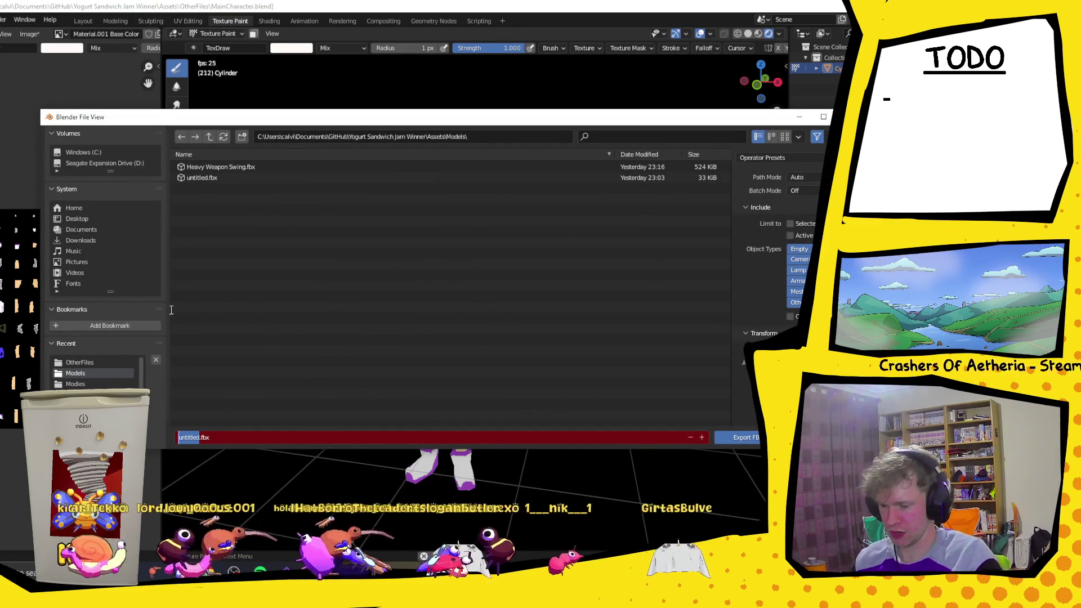
type("Player")
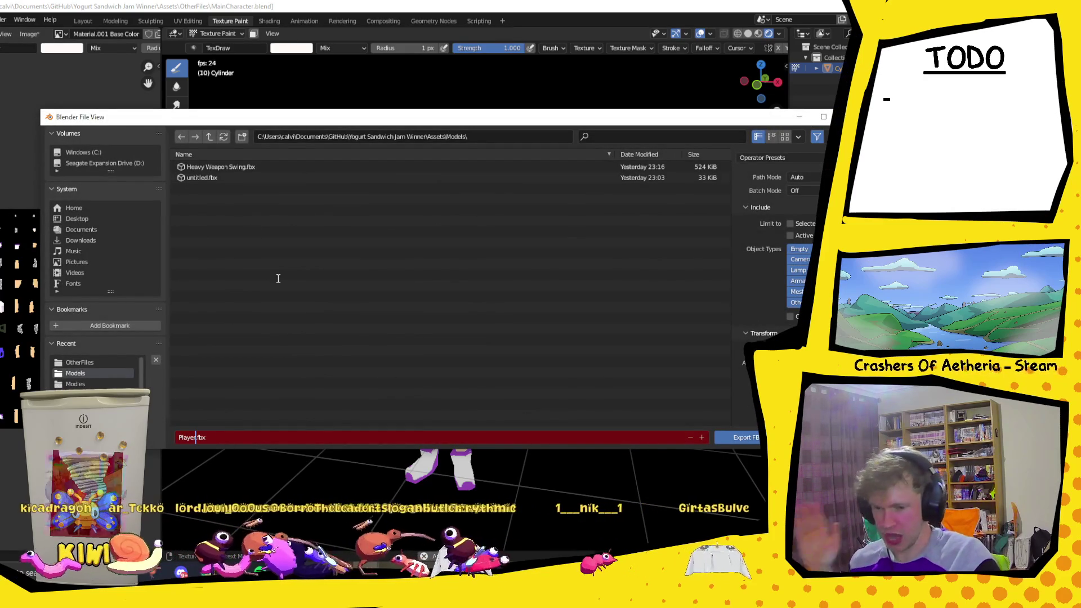
key("Return")
left_click(745, 437)
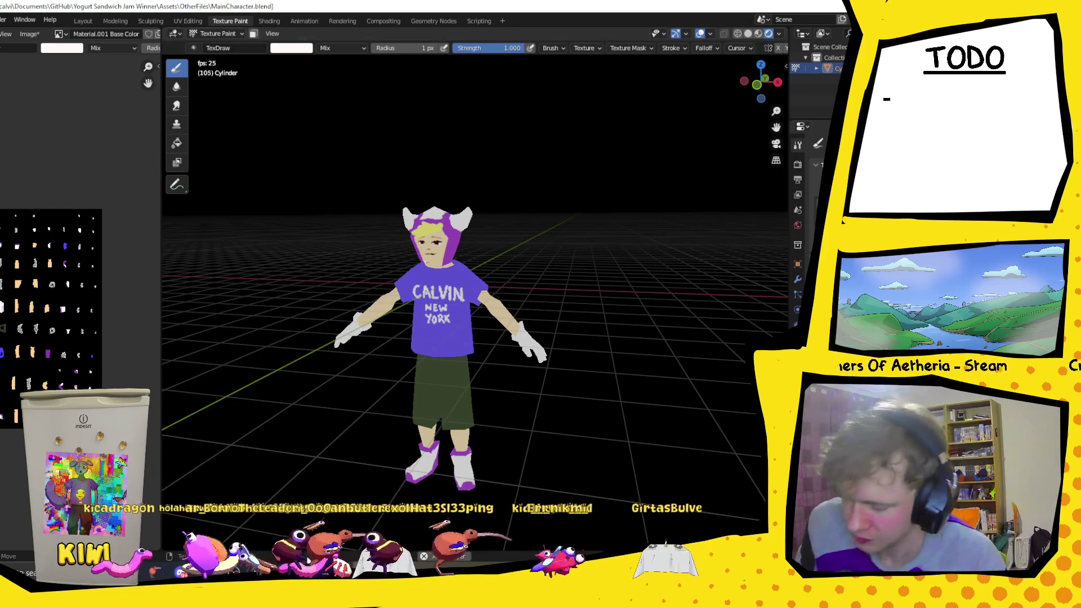
- Switch to Unity and browse the Project assets through Prefabs to the Models folder
key("alt+Tab")
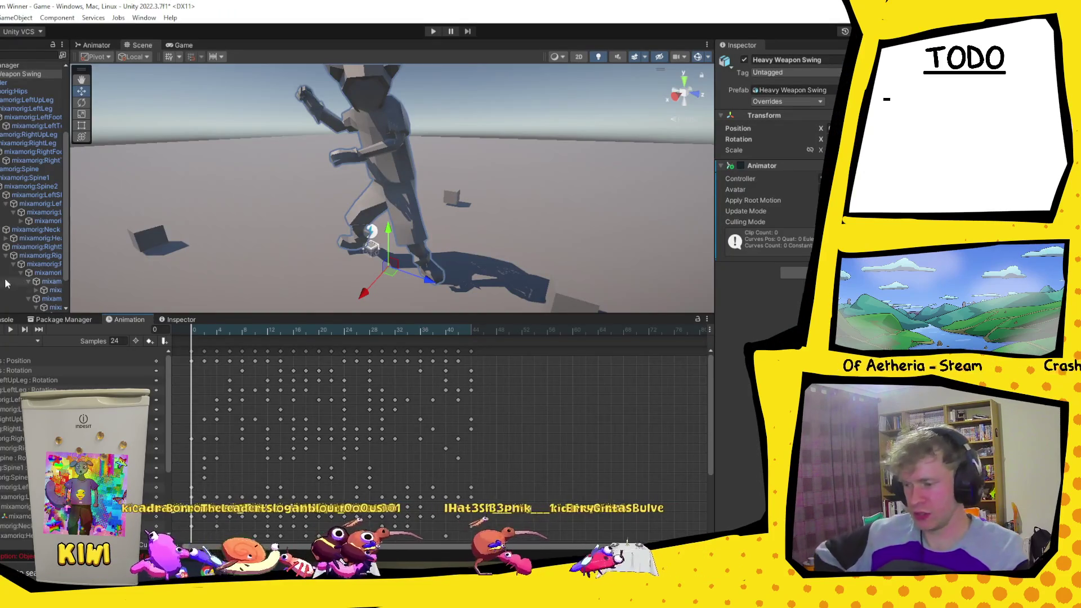
left_click(3, 319)
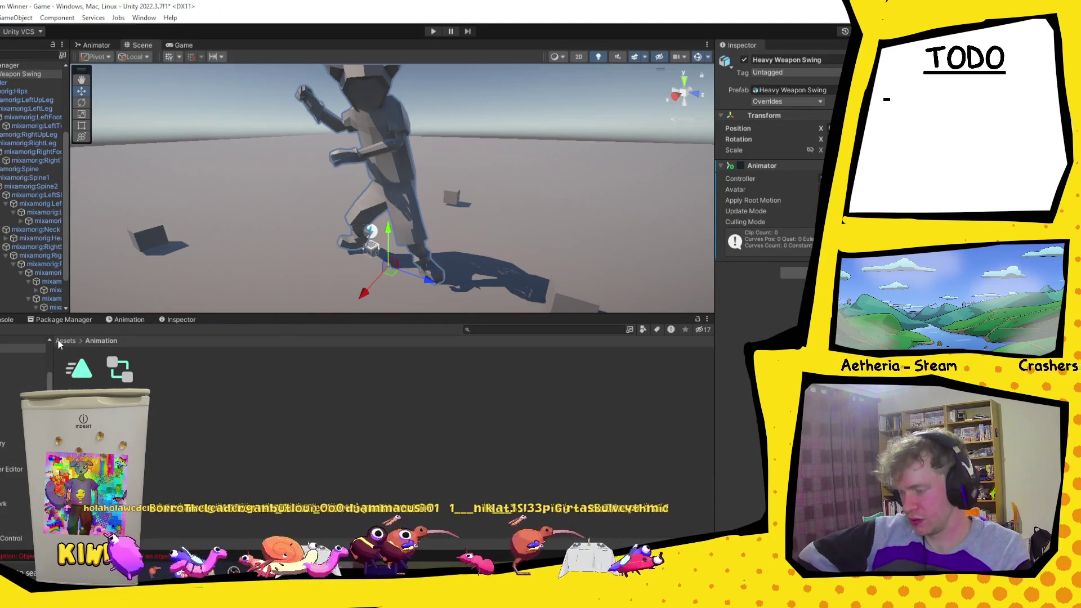
scroll(452, 298, "down", 5)
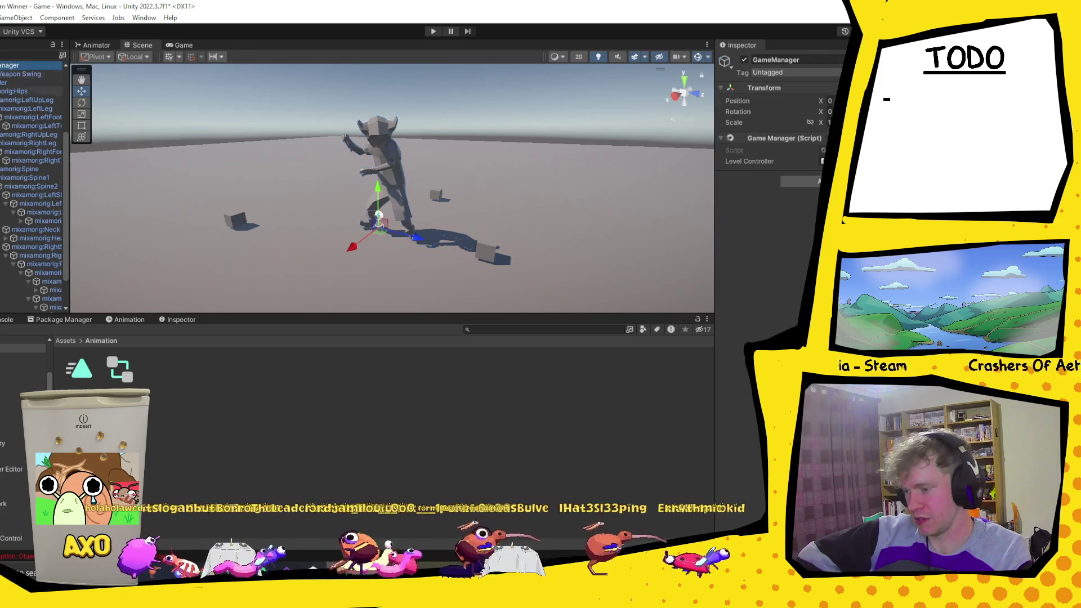
left_click(66, 340)
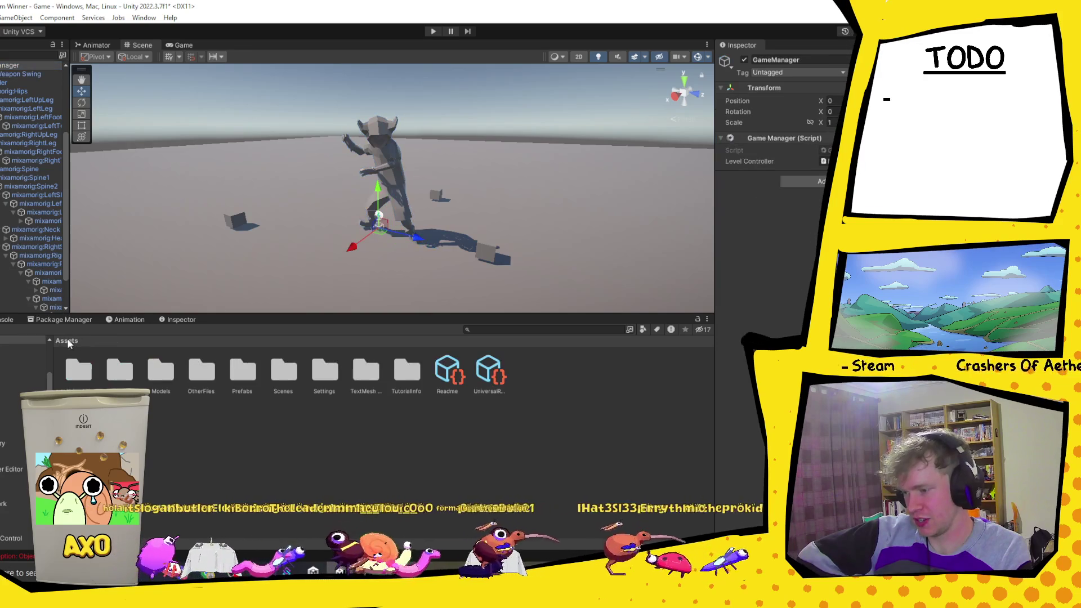
double_click(243, 369)
left_click(160, 369)
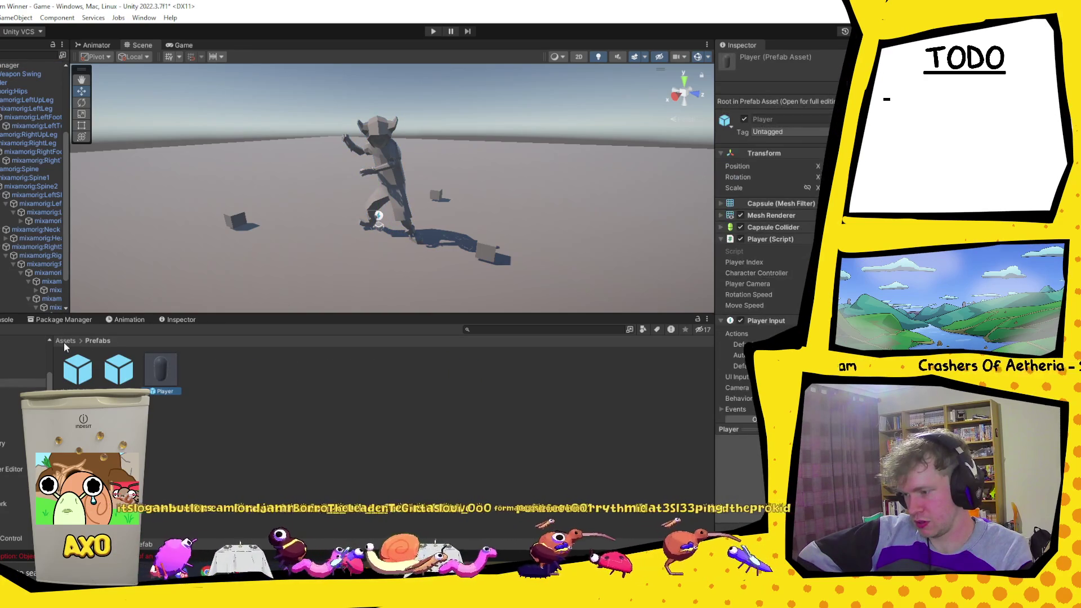
left_click(66, 340)
double_click(161, 369)
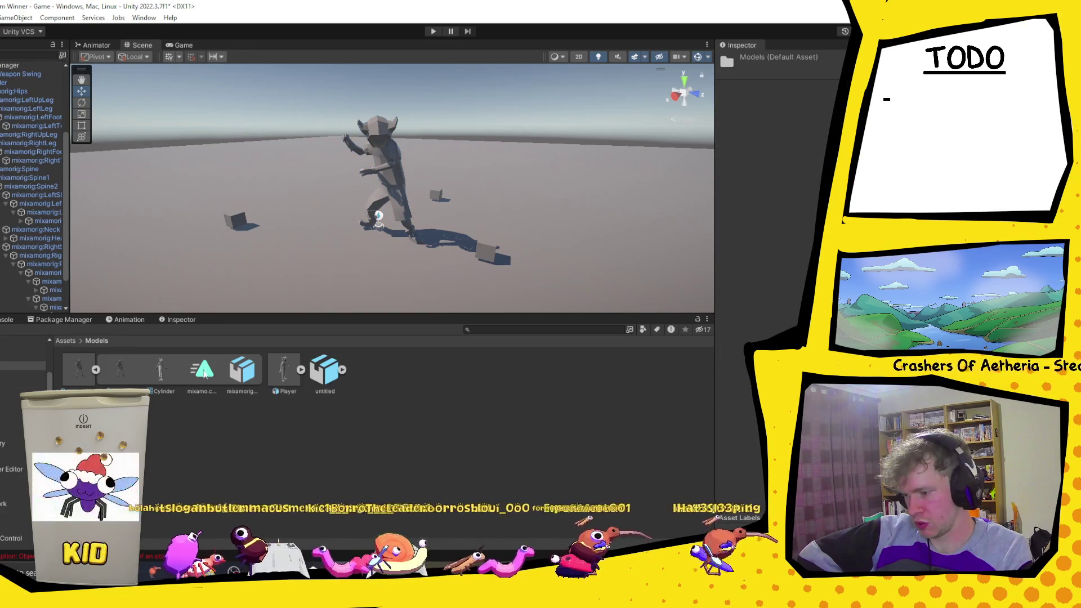
- Place the Player model asset into the scene beside the existing character
left_click(300, 369)
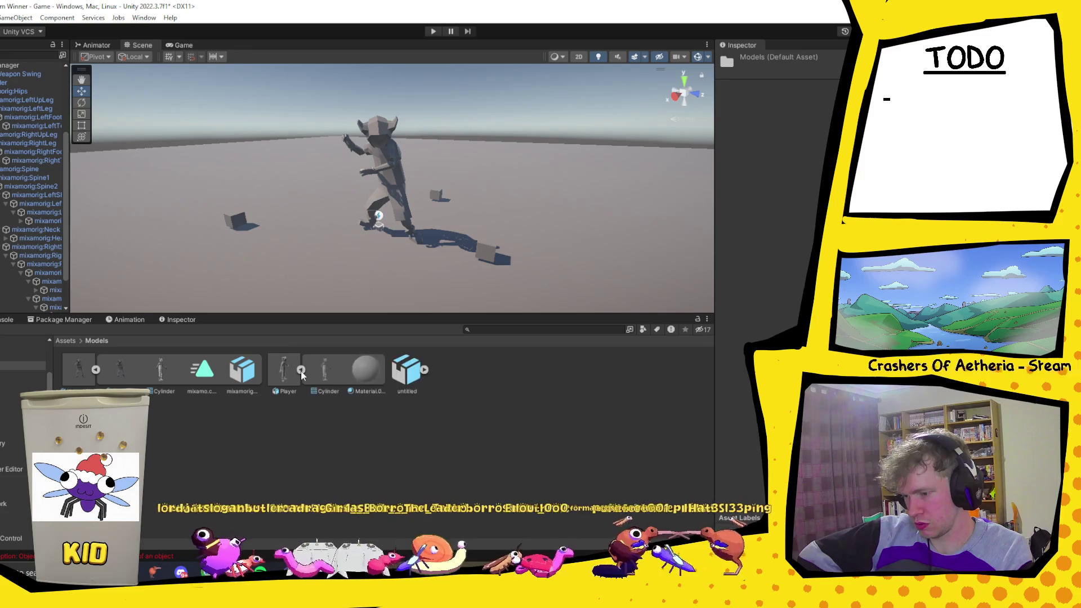
left_click(300, 370)
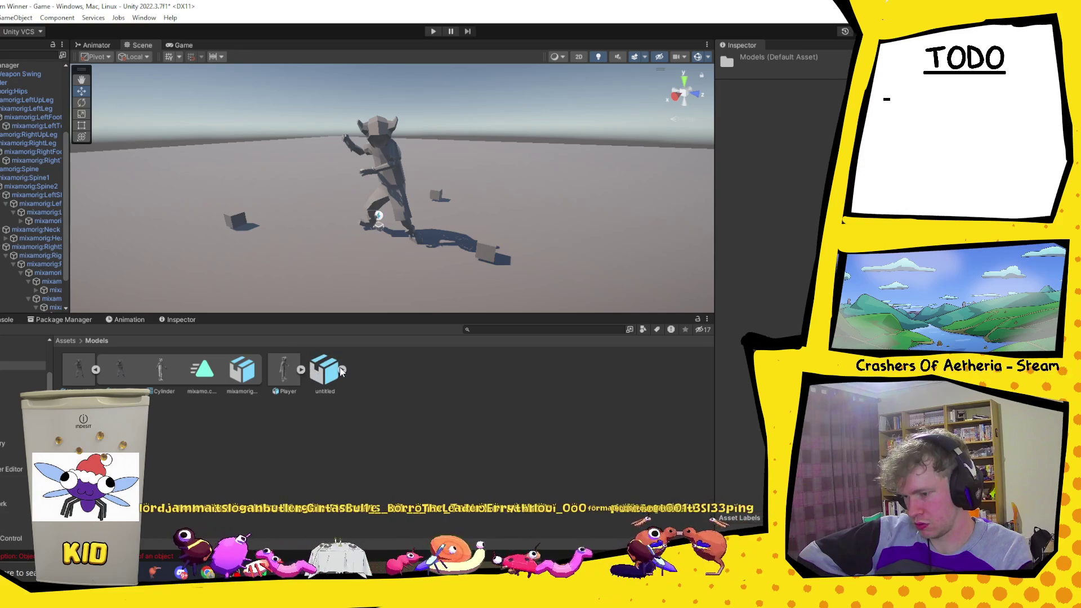
left_click(282, 371)
left_click_drag(462, 243, 476, 227)
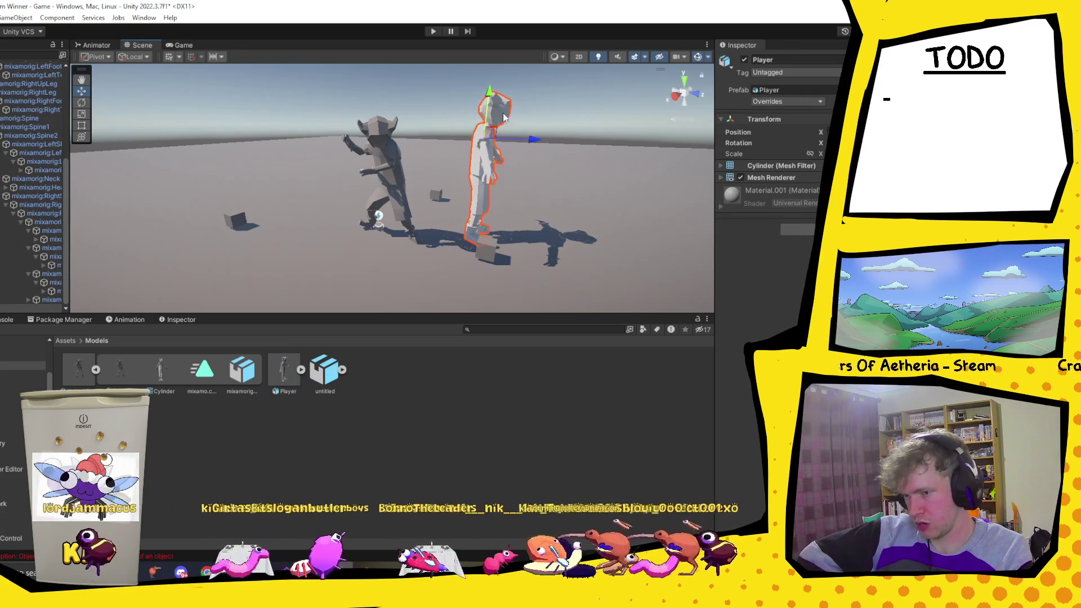
key("f")
mouse_move(420, 170)
left_mouse_down("alt")
mouse_move(495, 234)
mouse_move(374, 317)
left_mouse_up("alt")
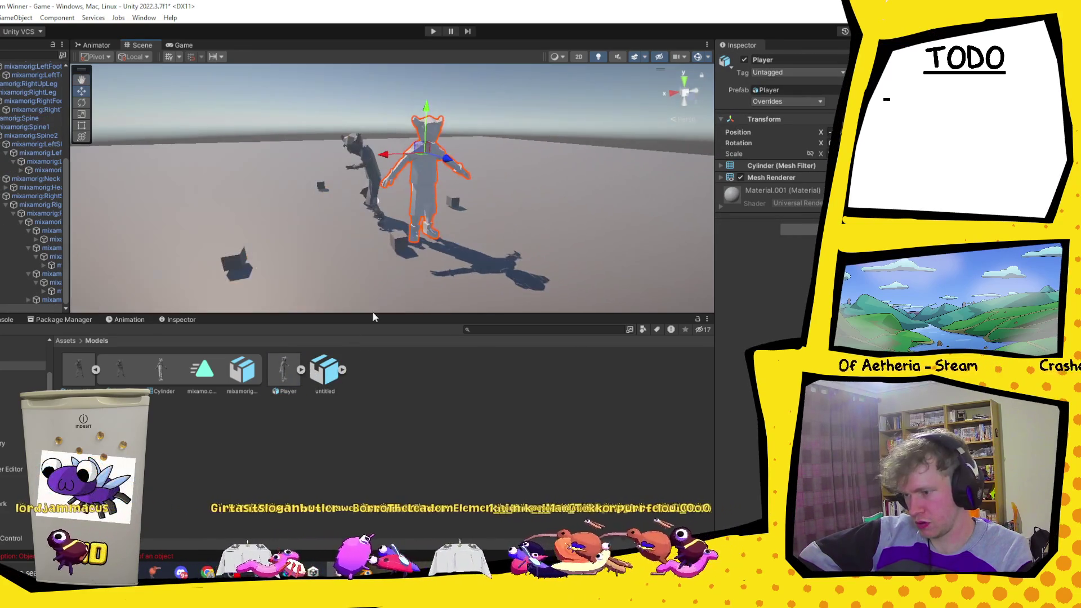
- Inspect the Player model's Material.001 sub-asset, then return to Blender
left_click(300, 369)
left_click(365, 370)
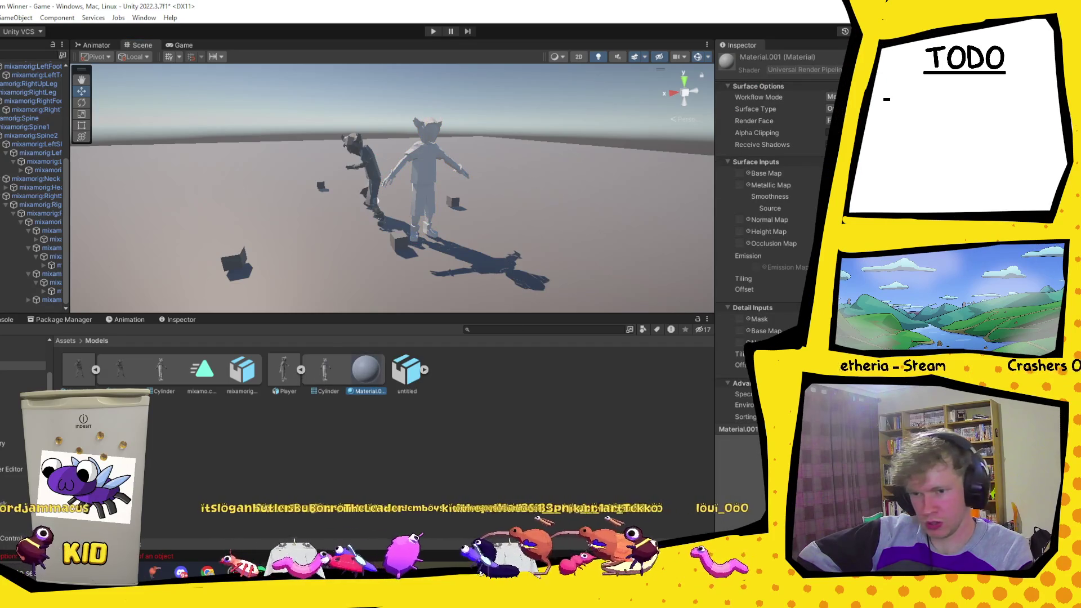
key("alt+Tab")
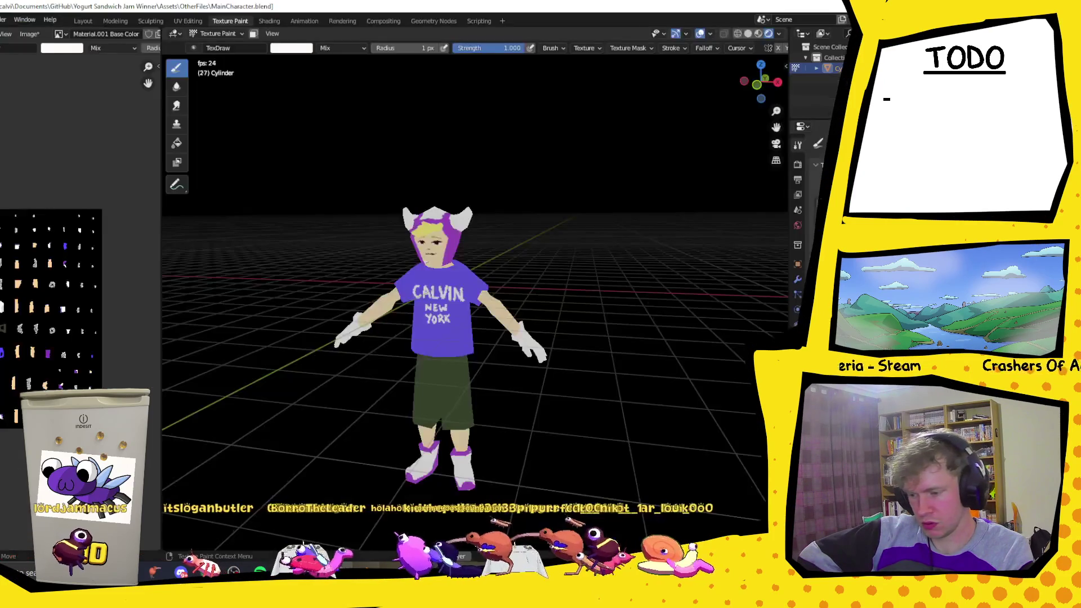
- Start saving the painted image and create a new Textures folder under Assets
left_click(23, 36)
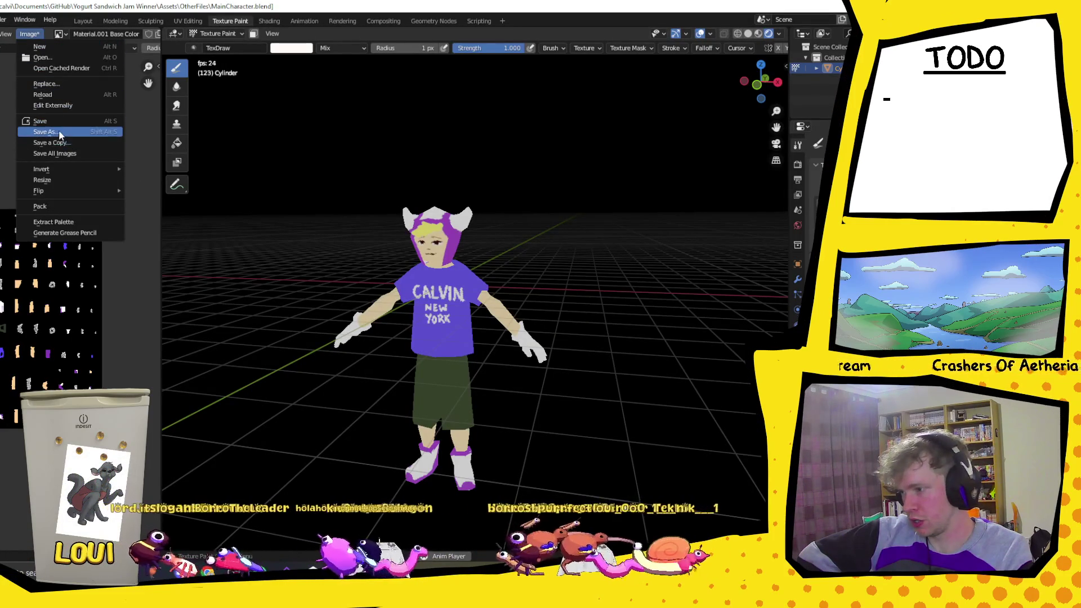
left_click(58, 133)
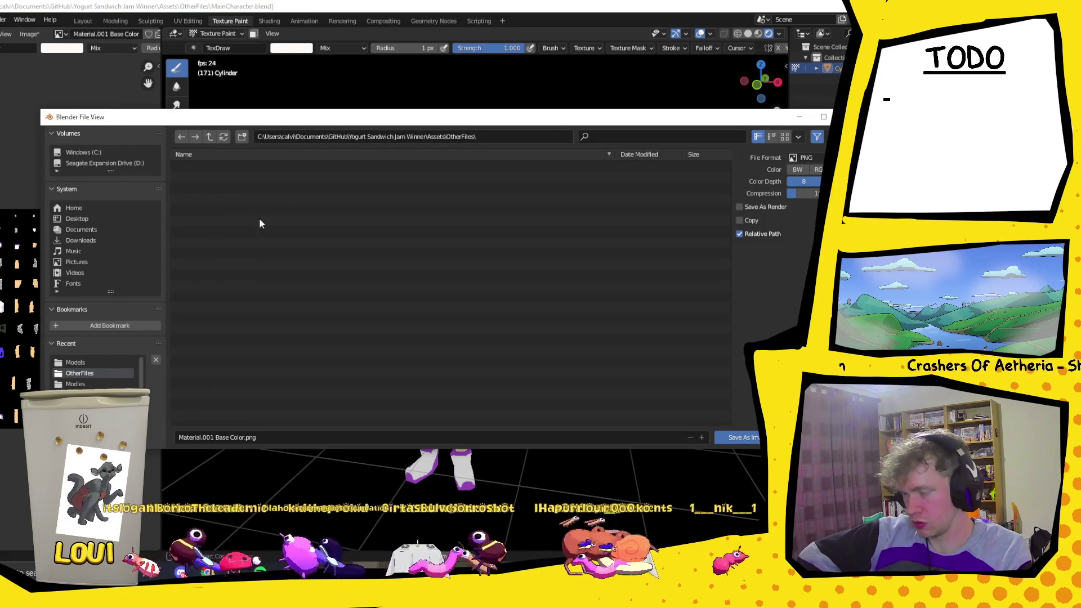
left_click(304, 136)
left_click(211, 138)
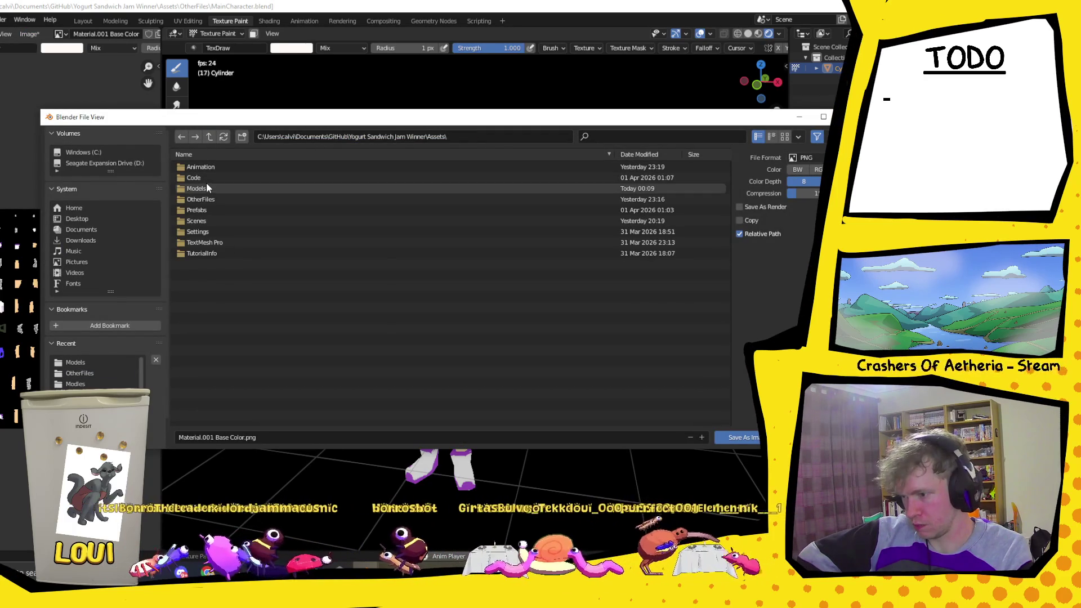
left_click(244, 137)
type("Texture")
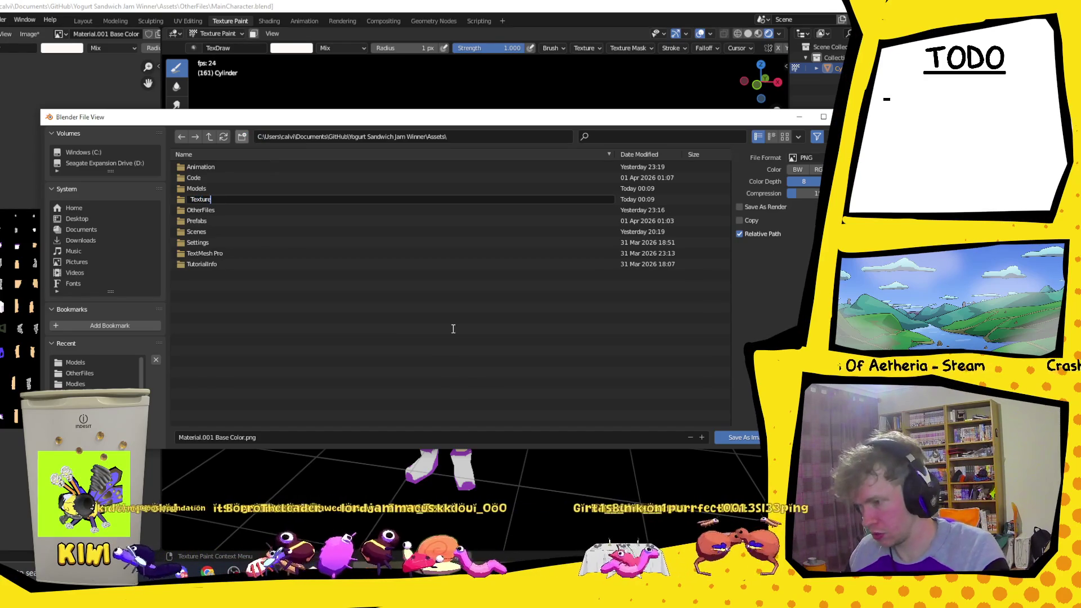
type("s")
key("Return")
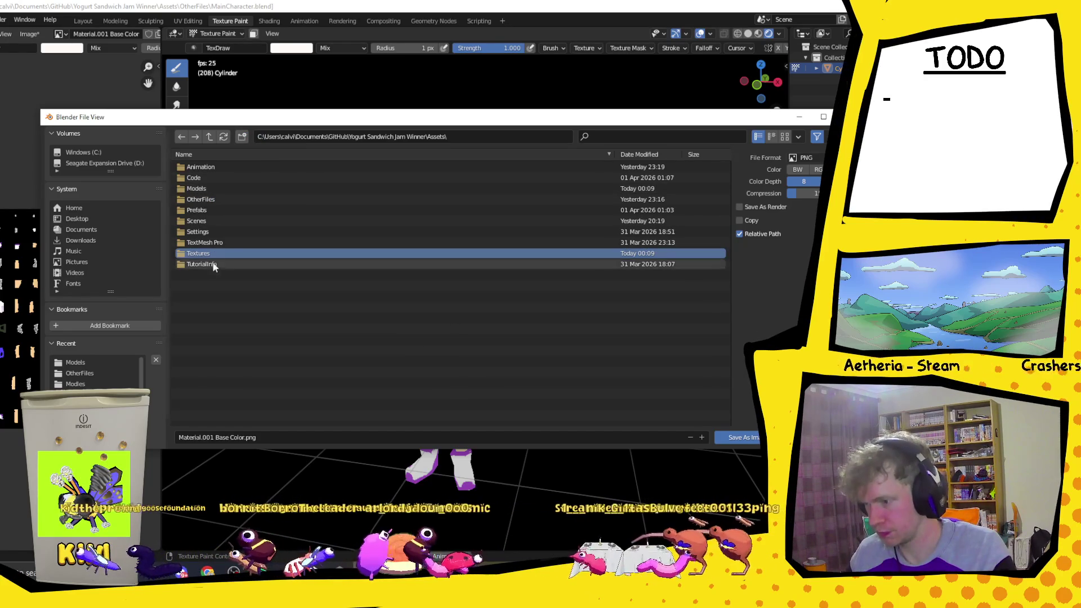
double_click(210, 252)
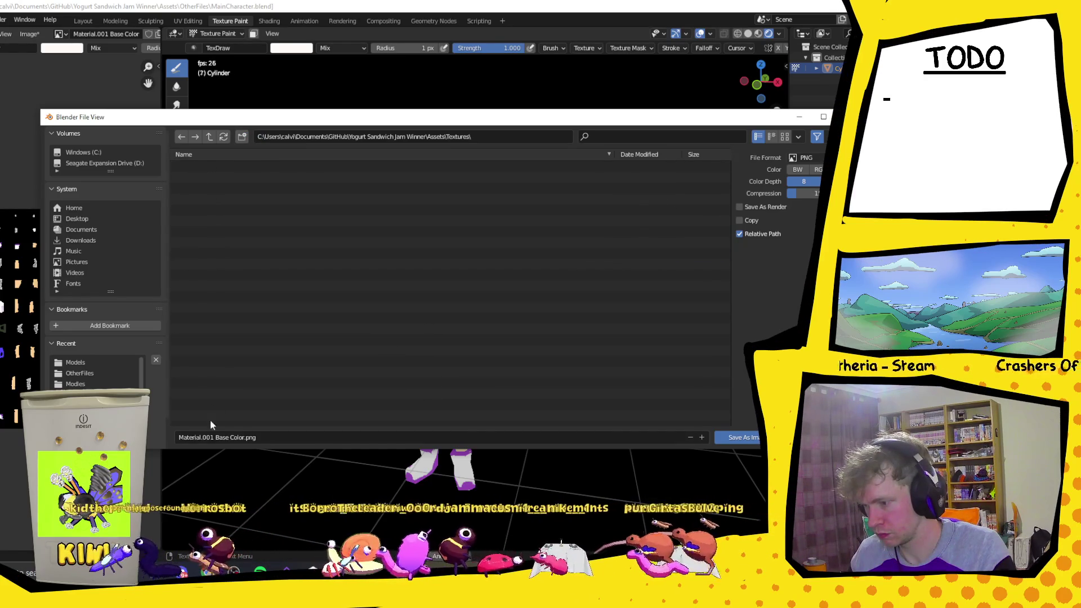
- Save the texture as PlayerTexture.png in Textures, then return to Unity
left_click(223, 437)
key("ctrl+a")
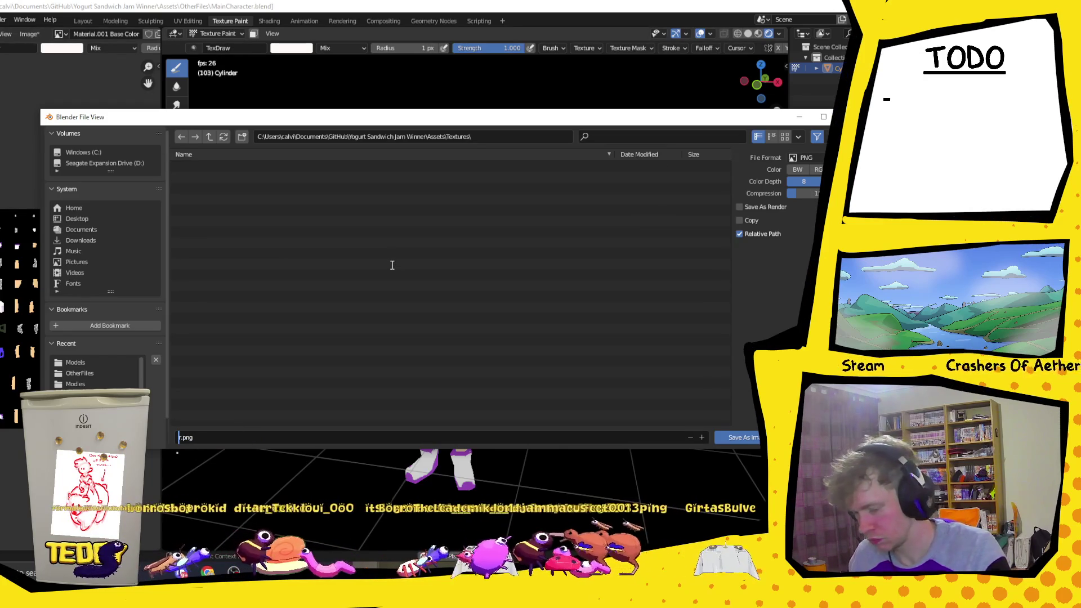
type("Playe")
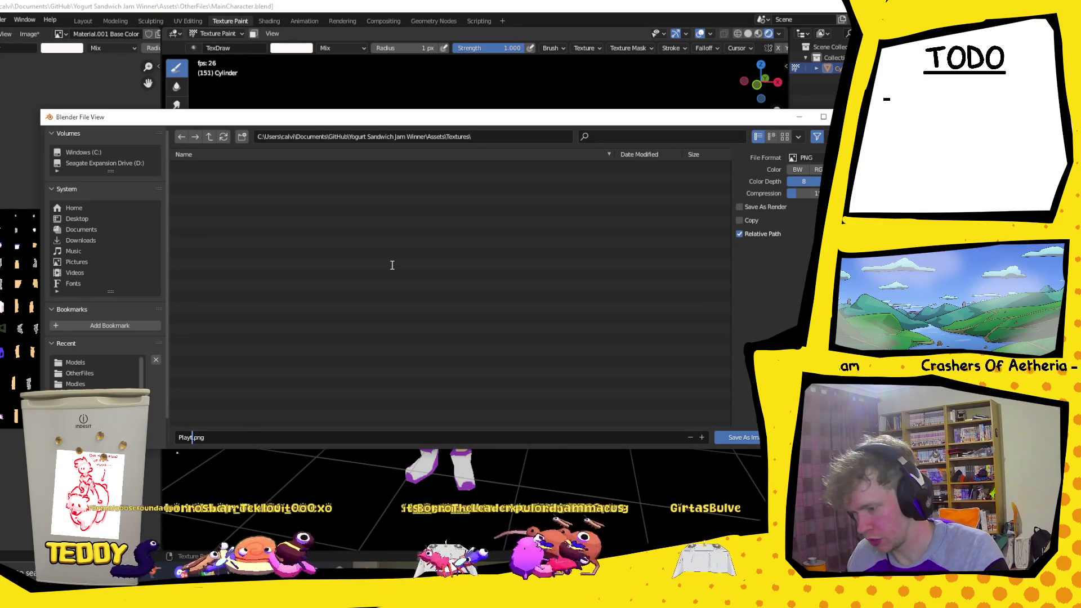
type("rTexture")
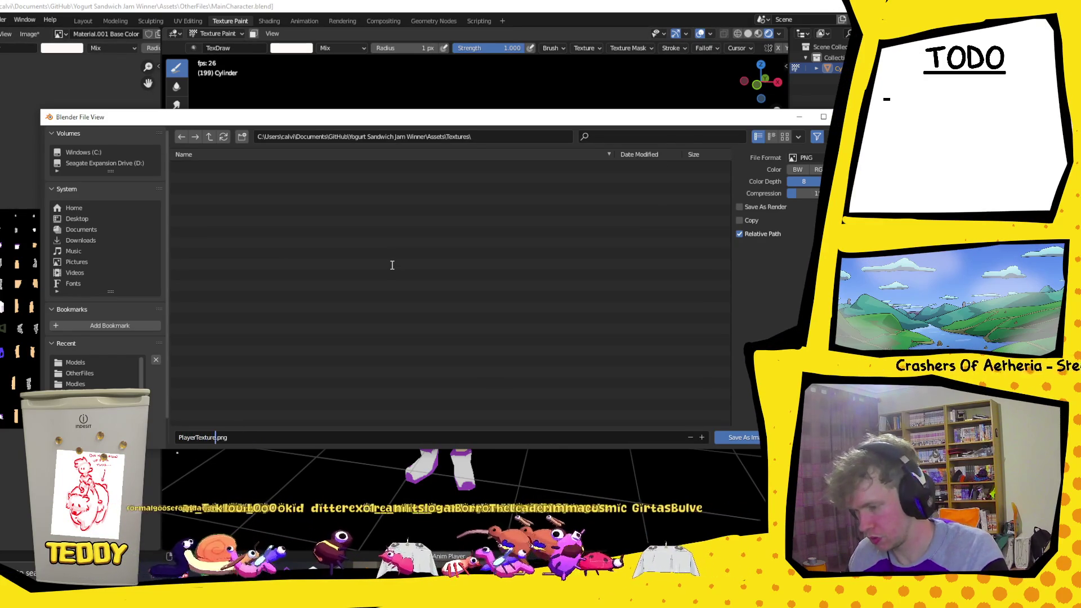
key("Return")
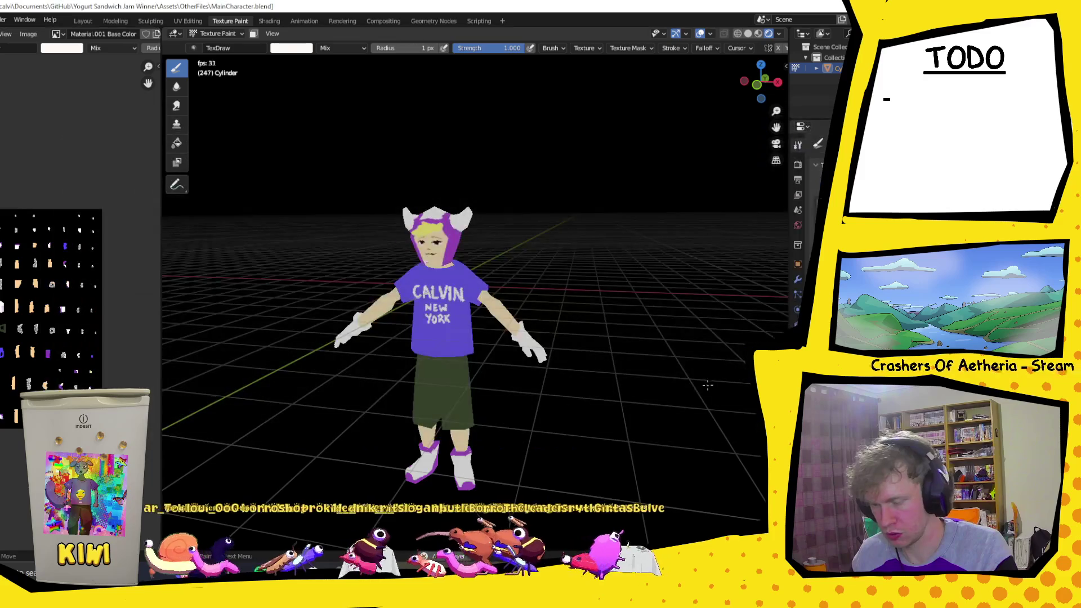
key("alt+Tab")
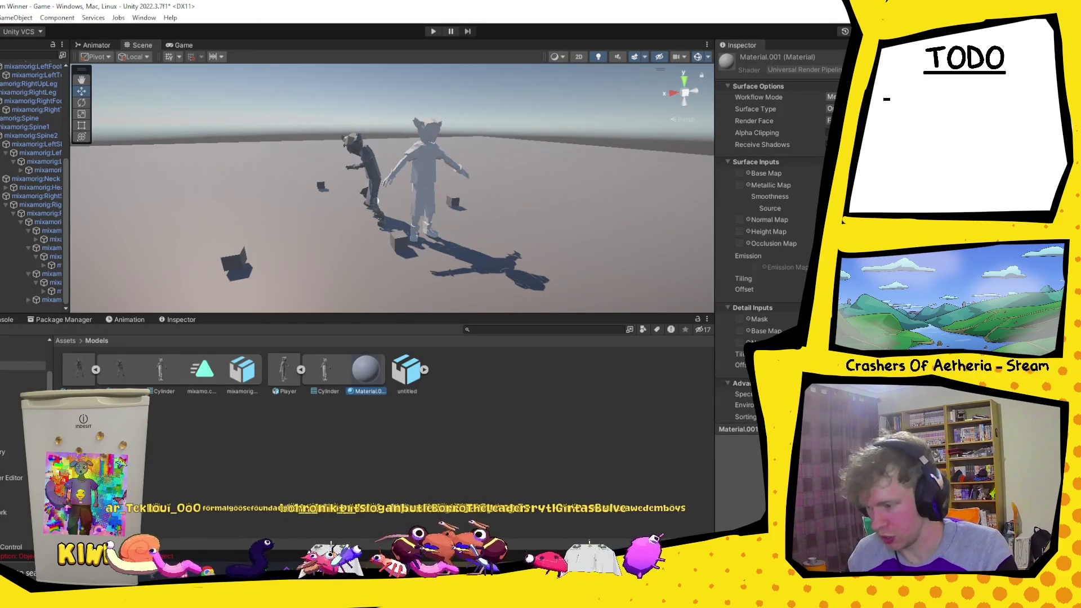
- Browse to Assets > Textures and bring up the asset creation menu
left_click(65, 340)
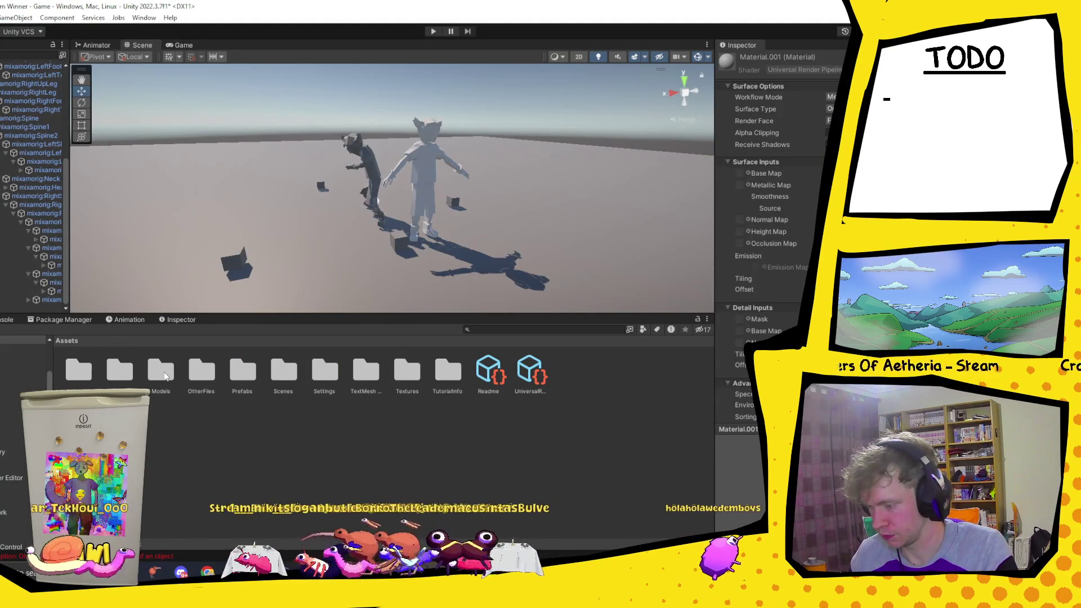
double_click(407, 375)
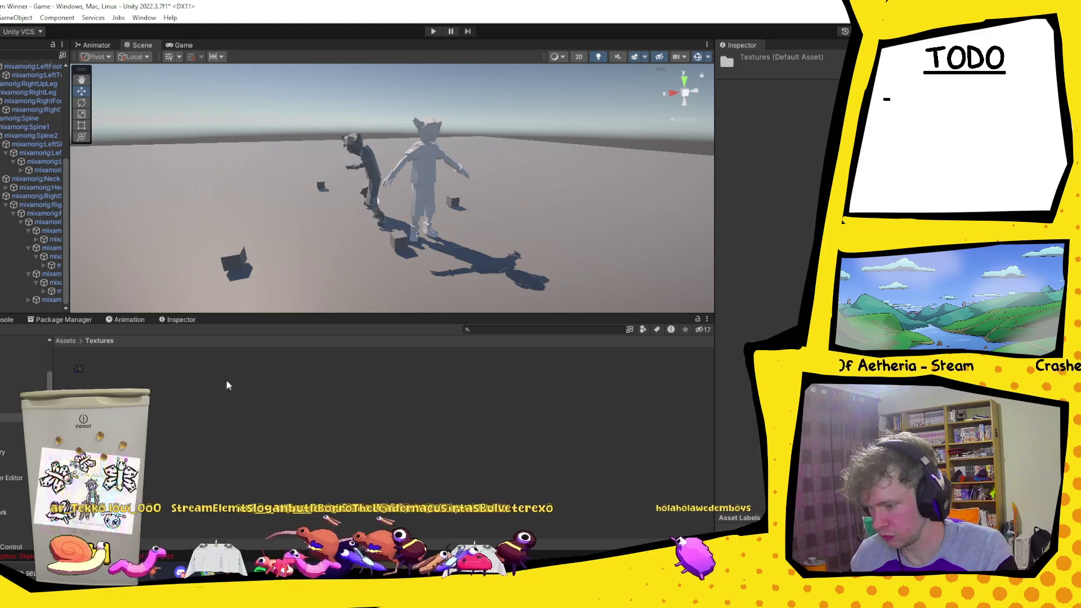
right_click(147, 383)
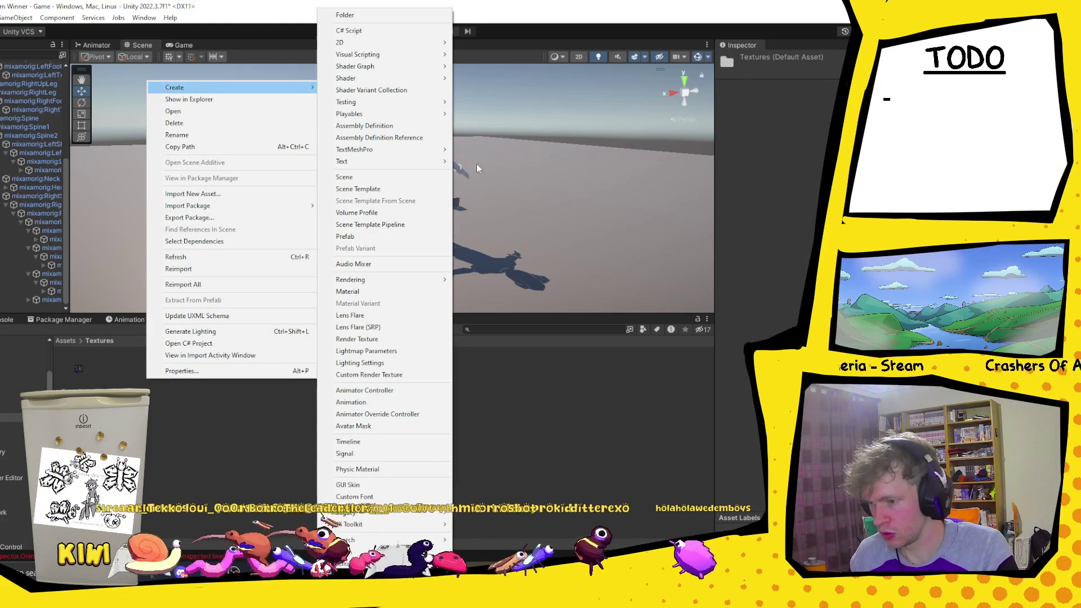
left_click(426, 169)
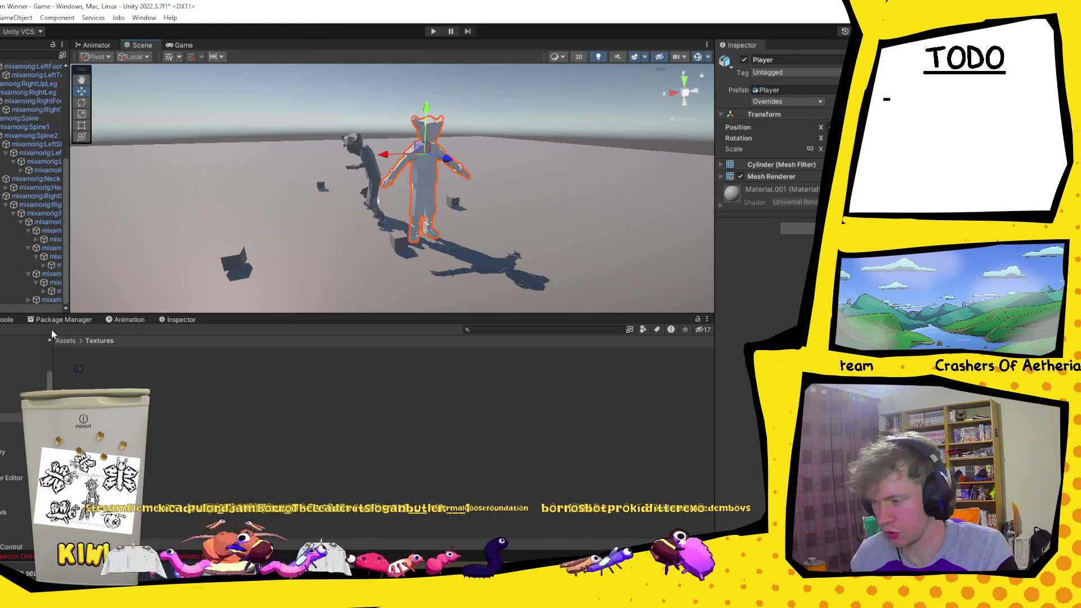
- Create a new material named Player in the Textures folder
right_click(148, 382)
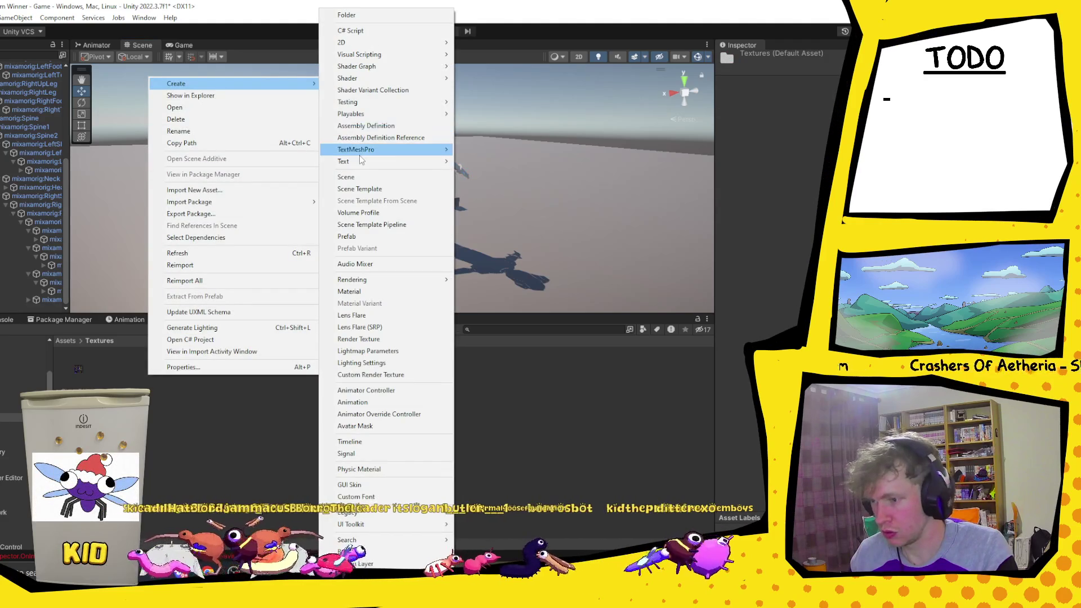
left_click(390, 292)
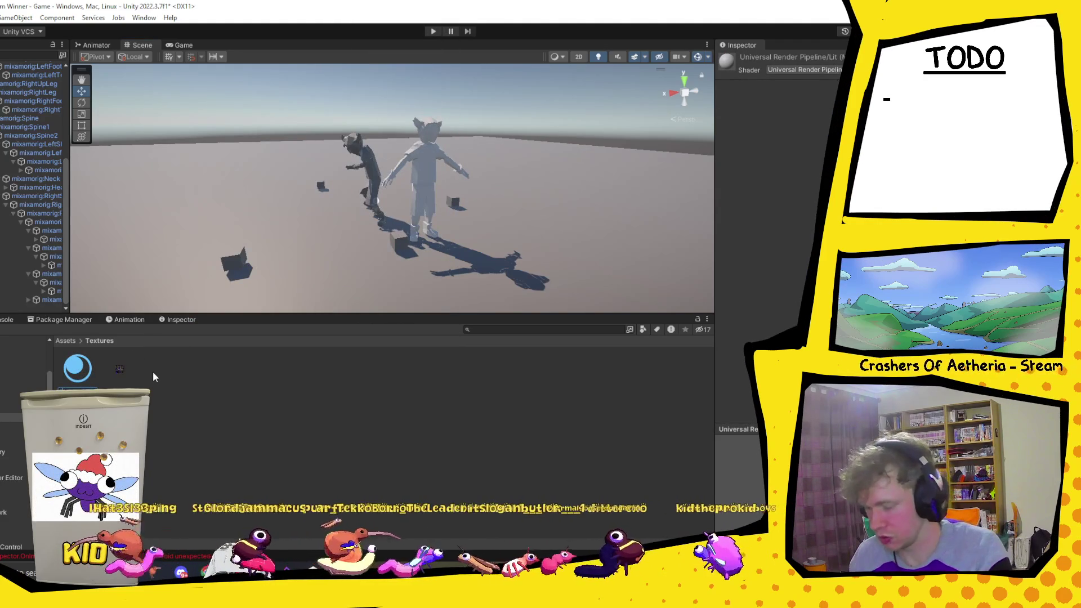
key("Return")
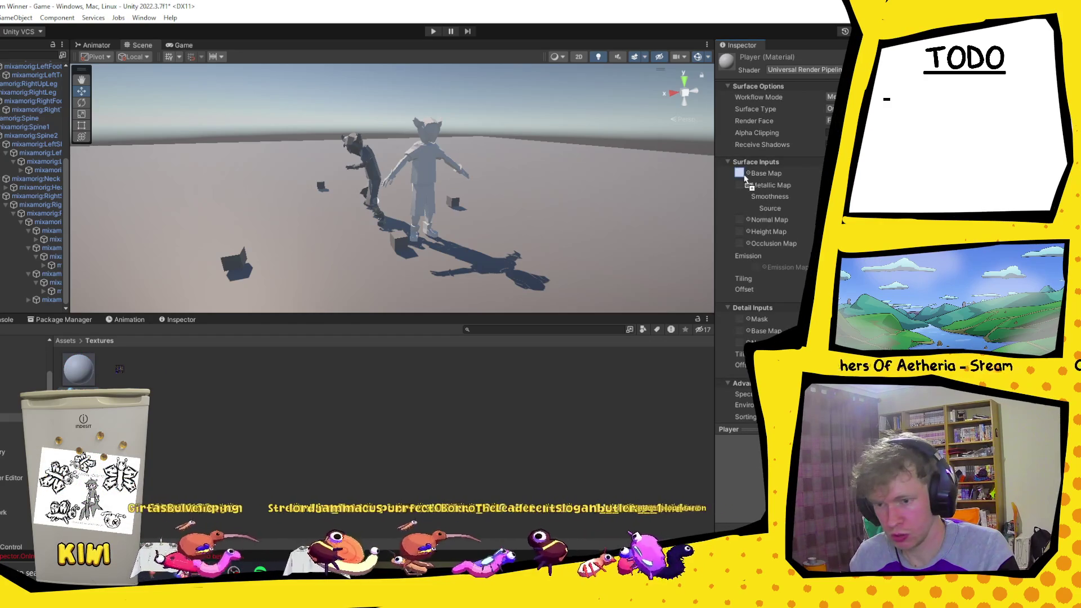
- Set PlayerTexture as the Player material's base map and try applying it to the character
left_click_drag(87, 385, 426, 172)
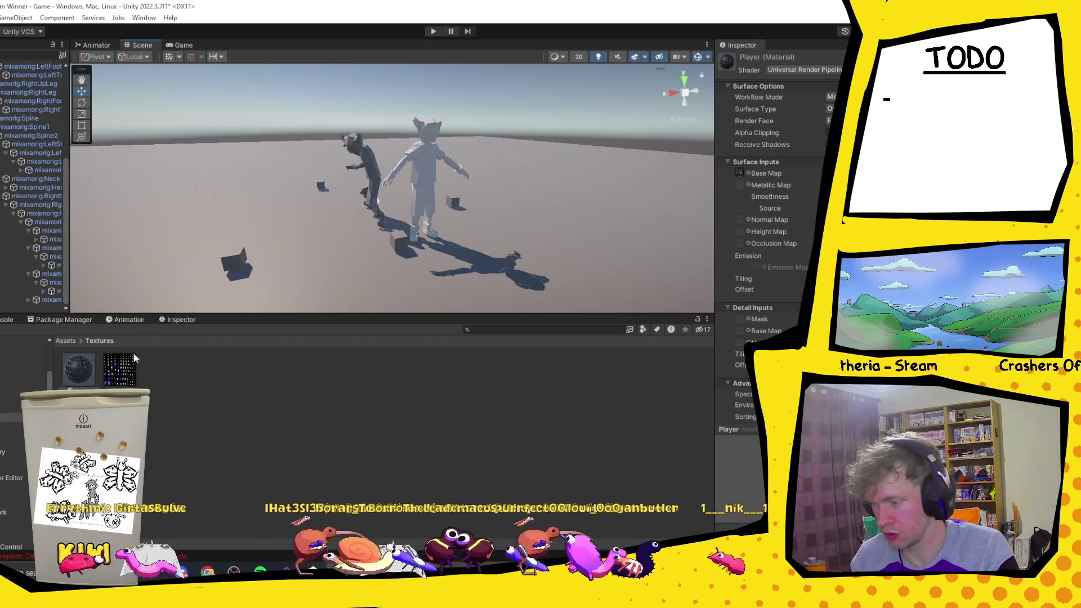
left_click_drag(419, 213, 433, 171)
scroll(35, 191, "up", 5)
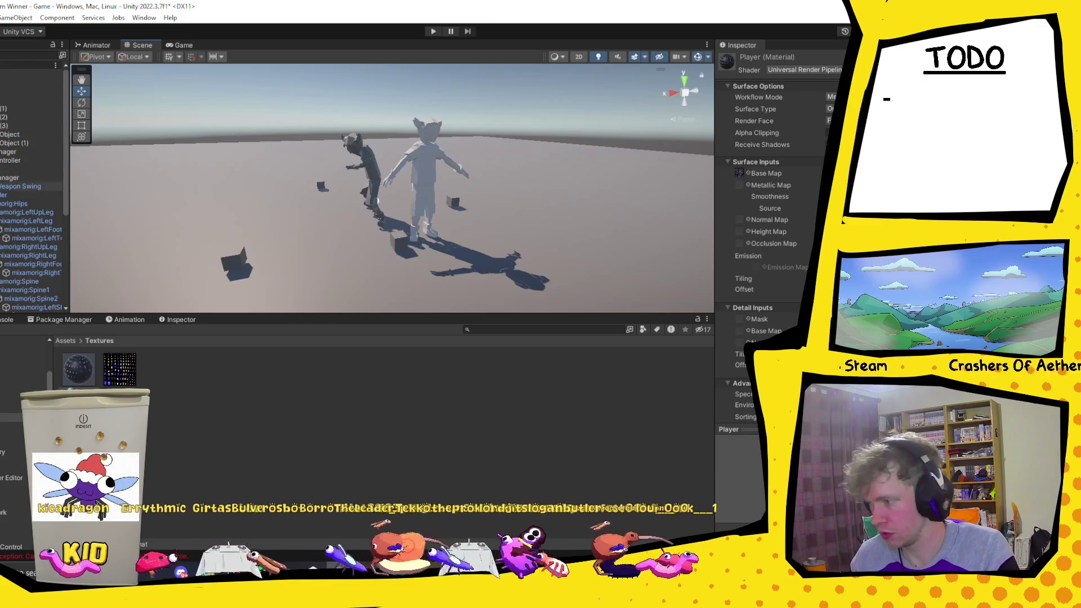
left_click(34, 195)
- Select the Player object in the Hierarchy and apply the Player material to it
key("Left")
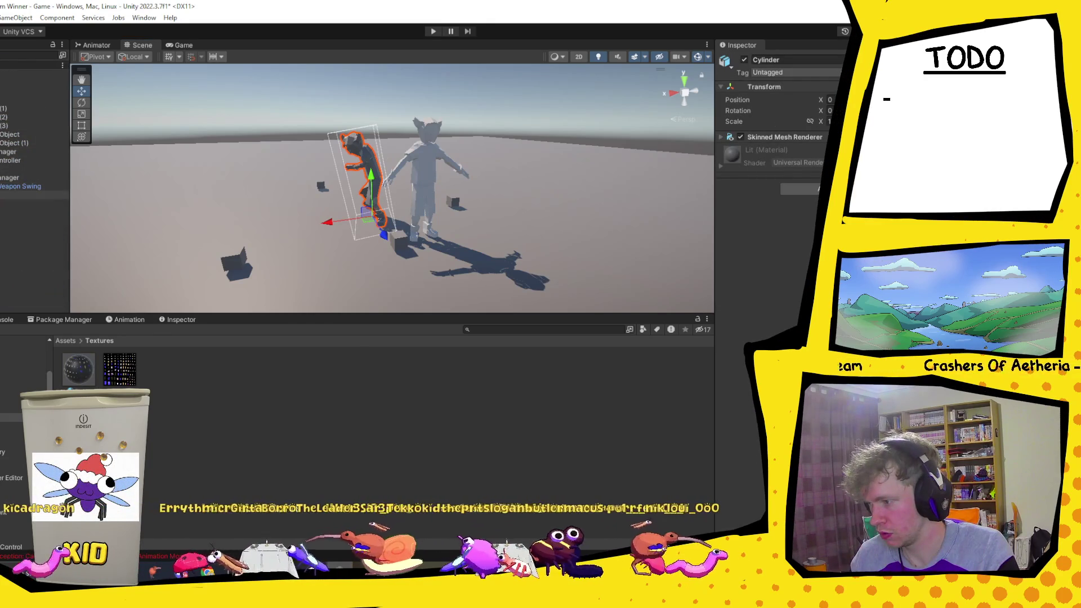
key("Left")
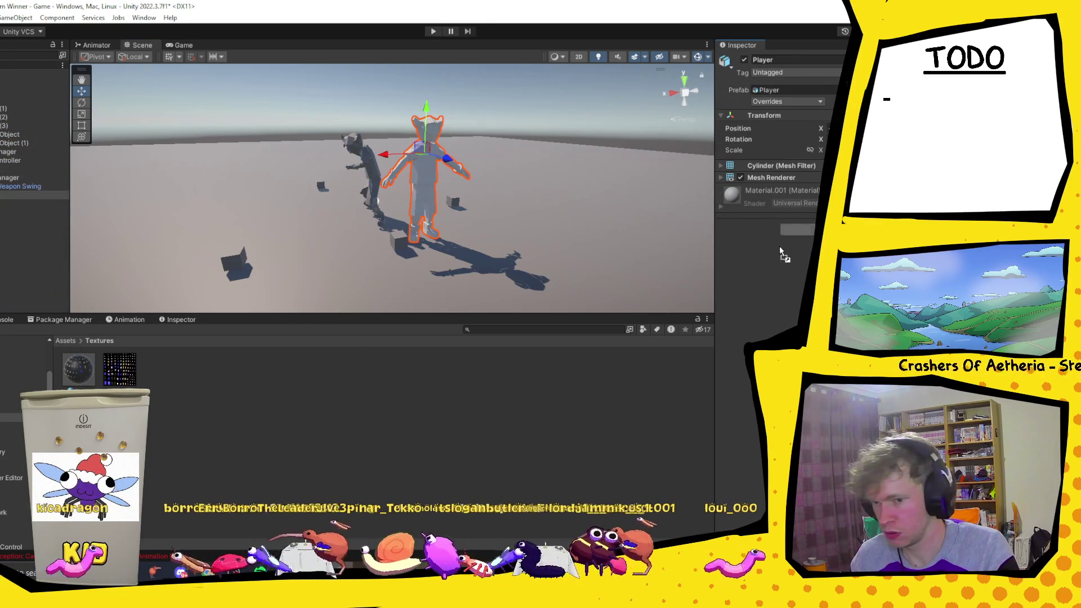
left_click_drag(784, 246, 784, 243)
scroll(541, 162, "up", 2)
scroll(541, 163, "up", 2)
scroll(545, 164, "up", 2)
mouse_move(567, 173)
left_mouse_down("alt")
mouse_move(439, 181)
mouse_move(98, 371)
left_mouse_up("alt")
left_click(66, 340)
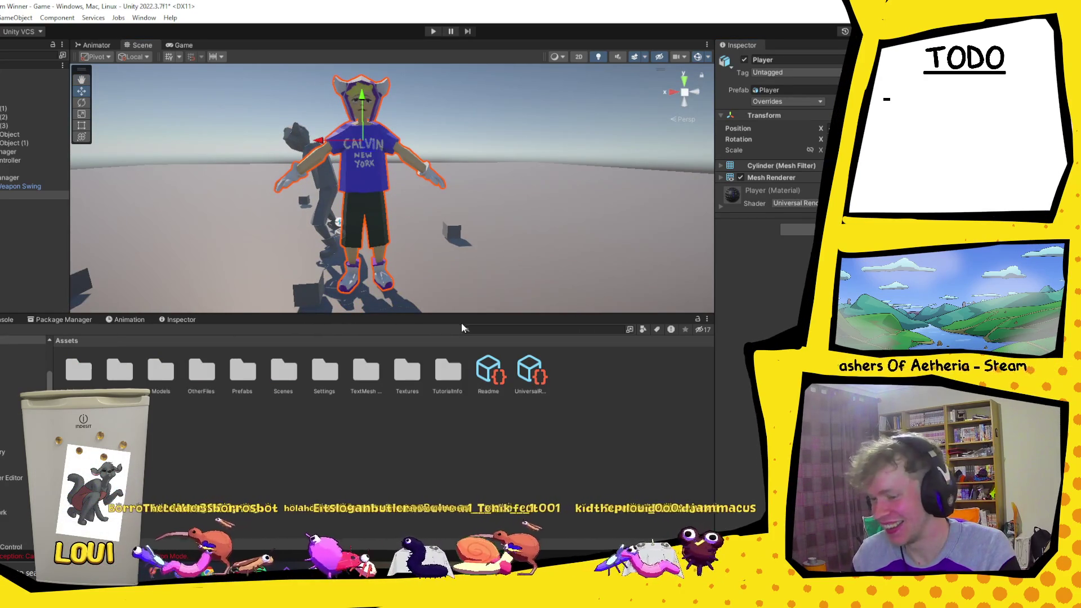
scroll(377, 159, "up", 2)
scroll(373, 162, "up", 2)
scroll(373, 154, "up", 2)
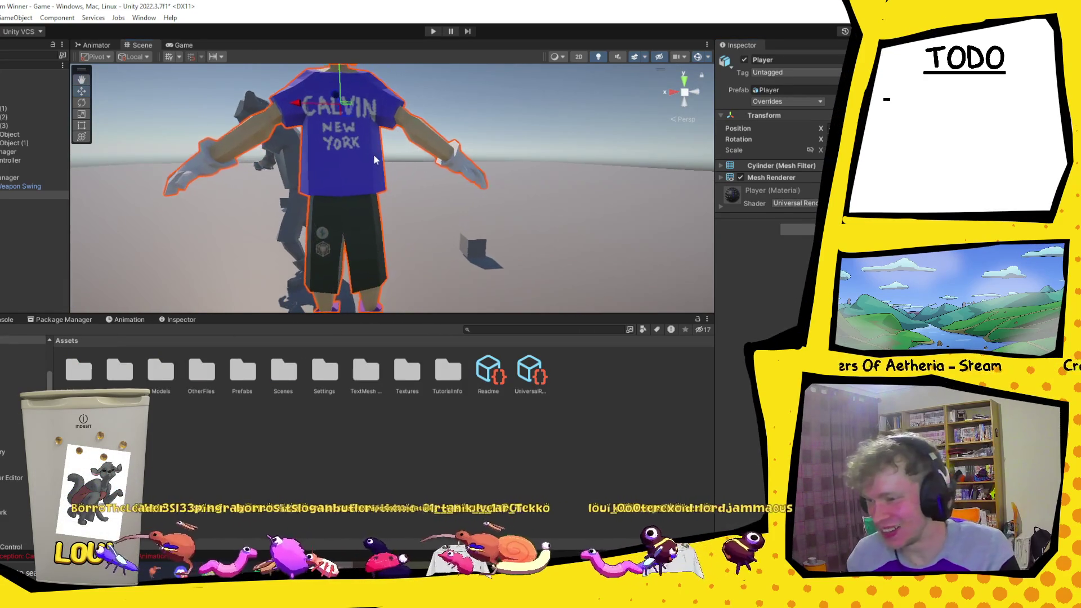
scroll(447, 224, "up", 2)
scroll(446, 224, "down", 2)
scroll(431, 188, "down", 2)
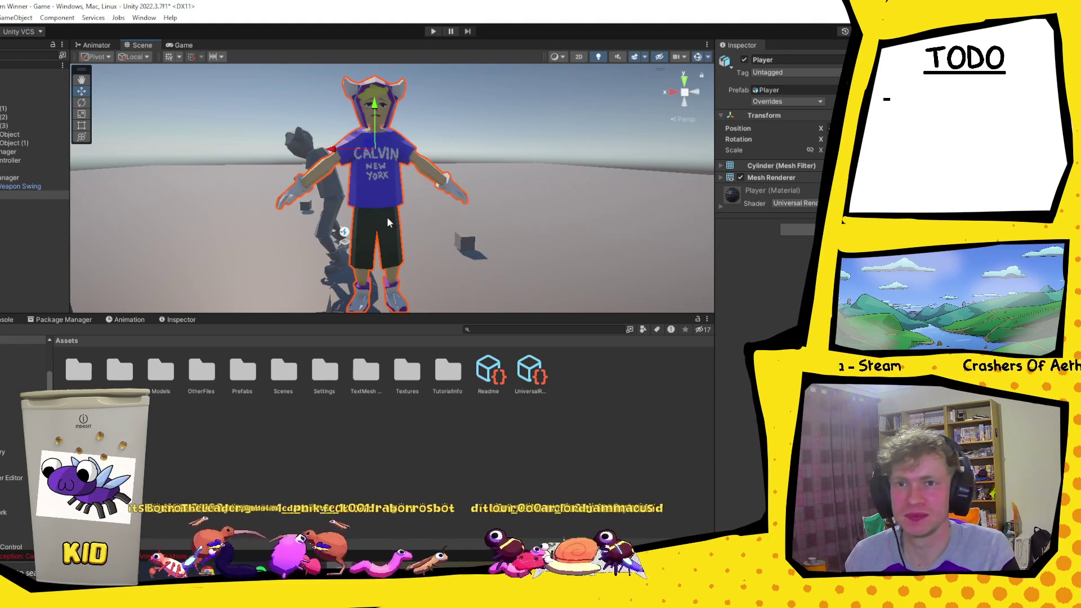
- Select the Player model in the Models folder to show its import settings
double_click(160, 372)
left_click(281, 374)
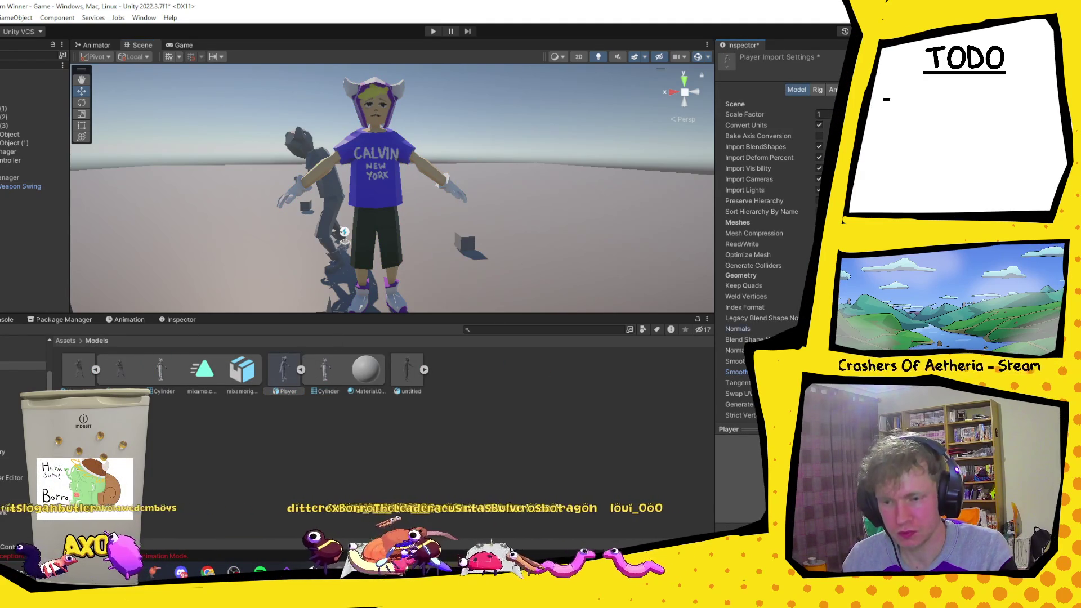
scroll(769, 211, "down", 2)
scroll(769, 211, "down", 2)
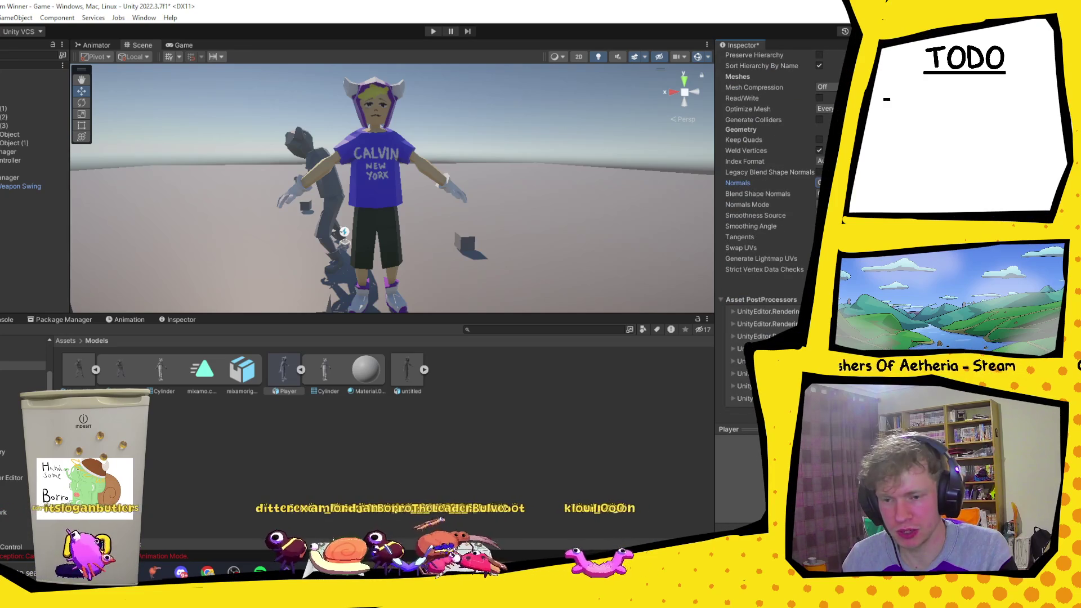
scroll(473, 206, "up", 1)
scroll(474, 206, "up", 1)
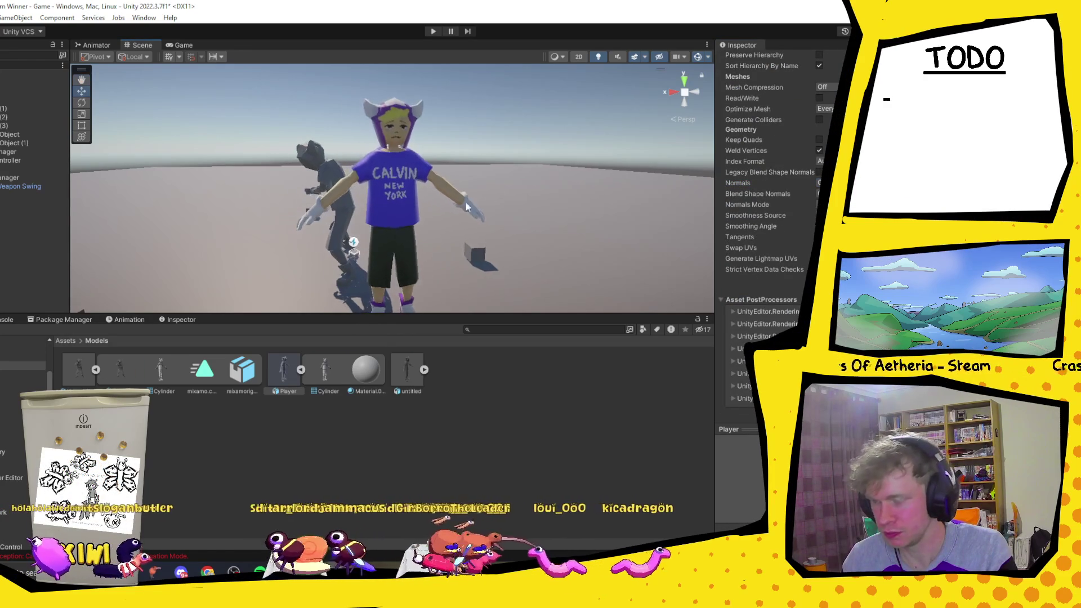
scroll(458, 195, "up", 1)
scroll(459, 196, "up", 1)
mouse_move(398, 192)
right_mouse_down()
mouse_move(433, 146)
mouse_move(477, 182)
right_mouse_up()
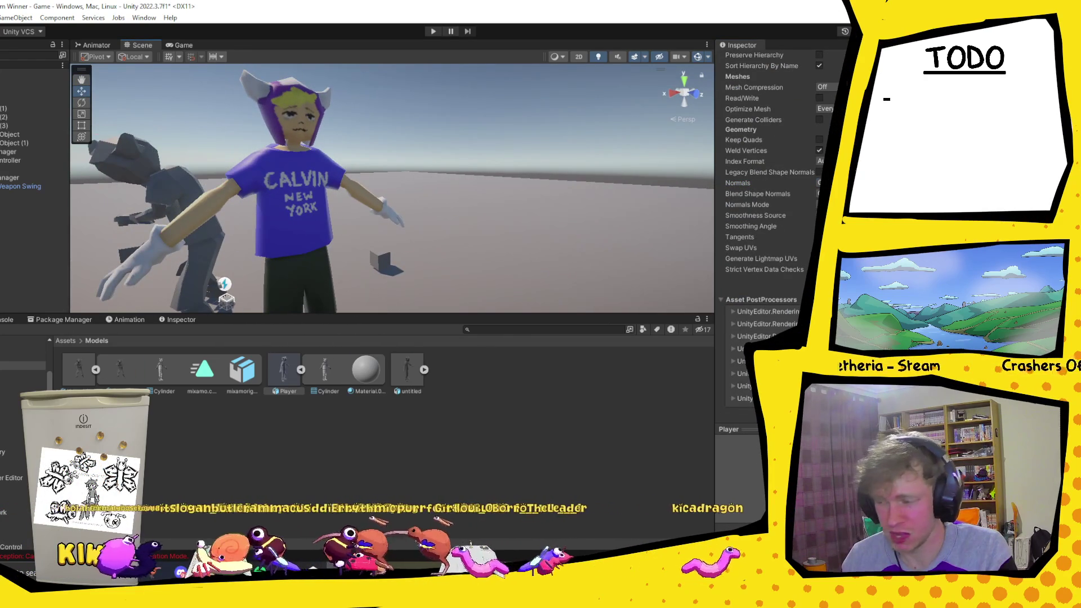
mouse_move(591, 218)
right_mouse_down()
mouse_move(513, 214)
mouse_move(425, 233)
right_mouse_up()
left_click(301, 369)
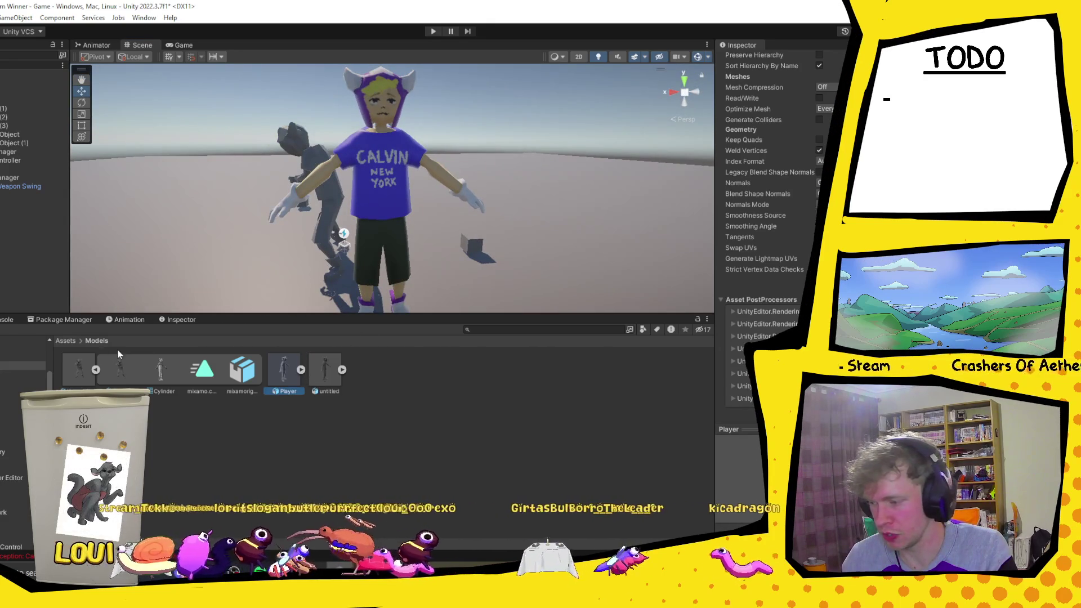
left_click(6, 320)
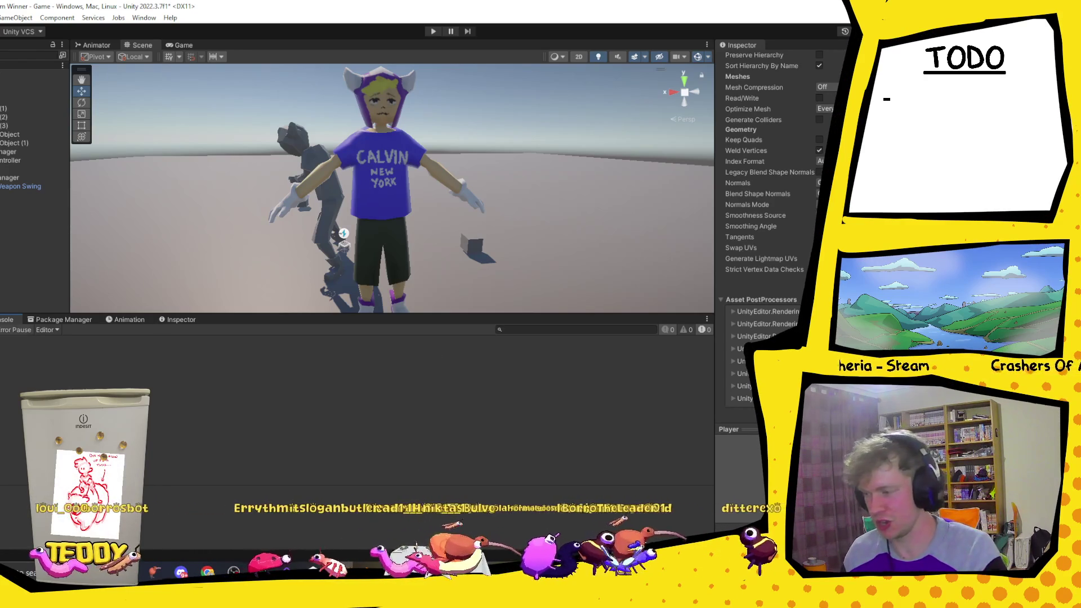
key("ctrl+5")
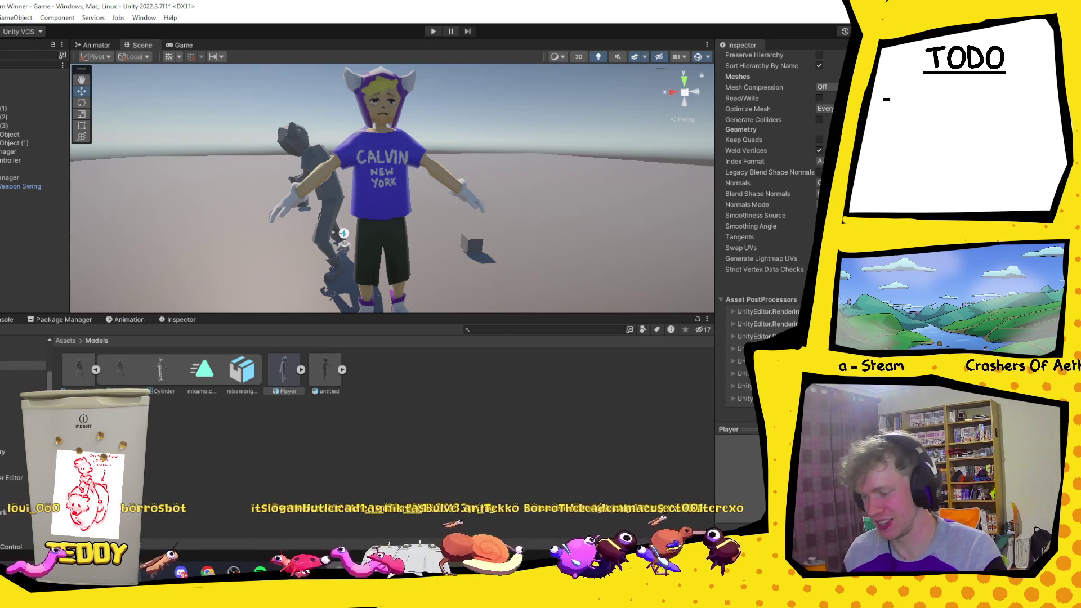